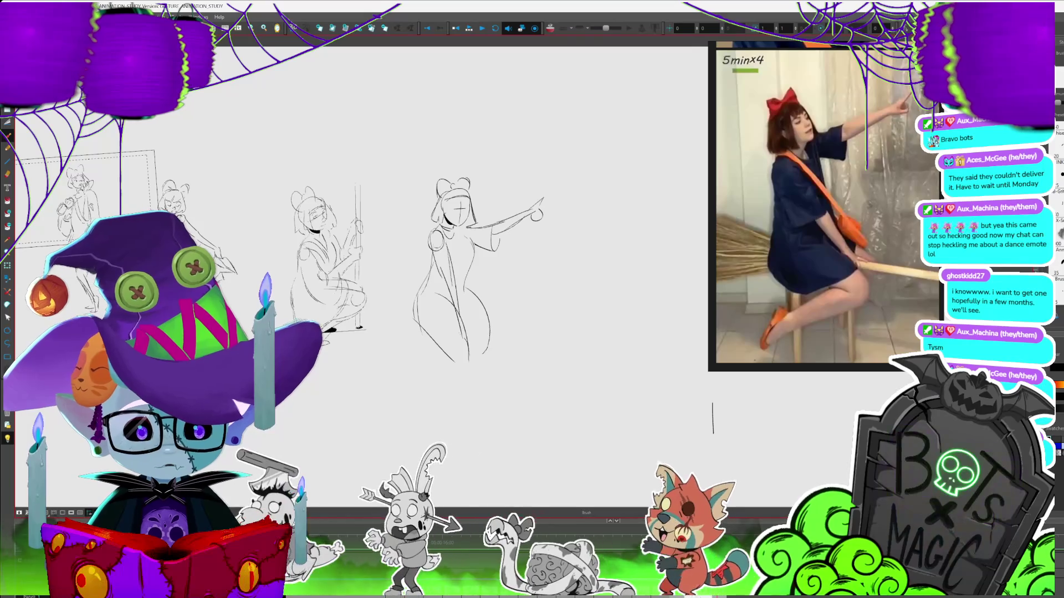
- Draw a broom under the pointing girl sketch, then dim the existing sketches
mouse_move(413, 288)
mouse_down()
mouse_move(379, 272)
mouse_move(416, 304)
mouse_move(580, 321)
mouse_up()
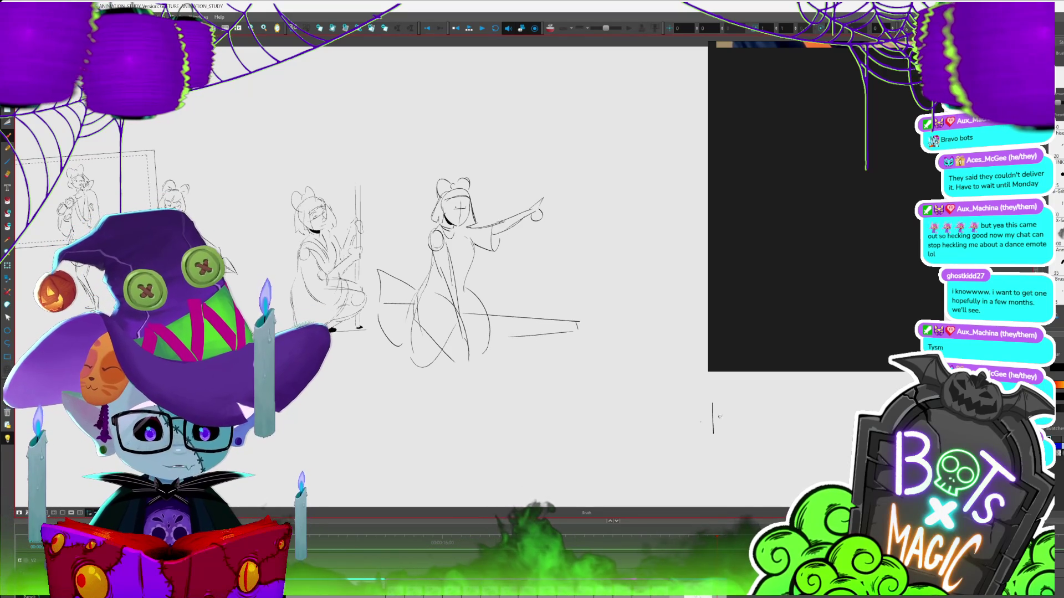
scroll(459, 250, down, 2)
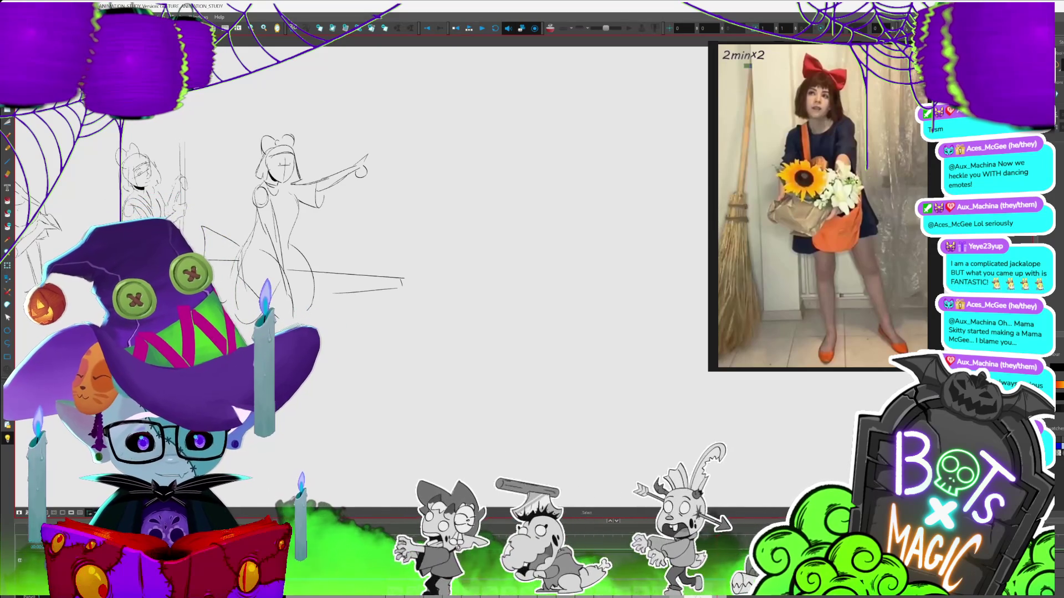
key(shift+l)
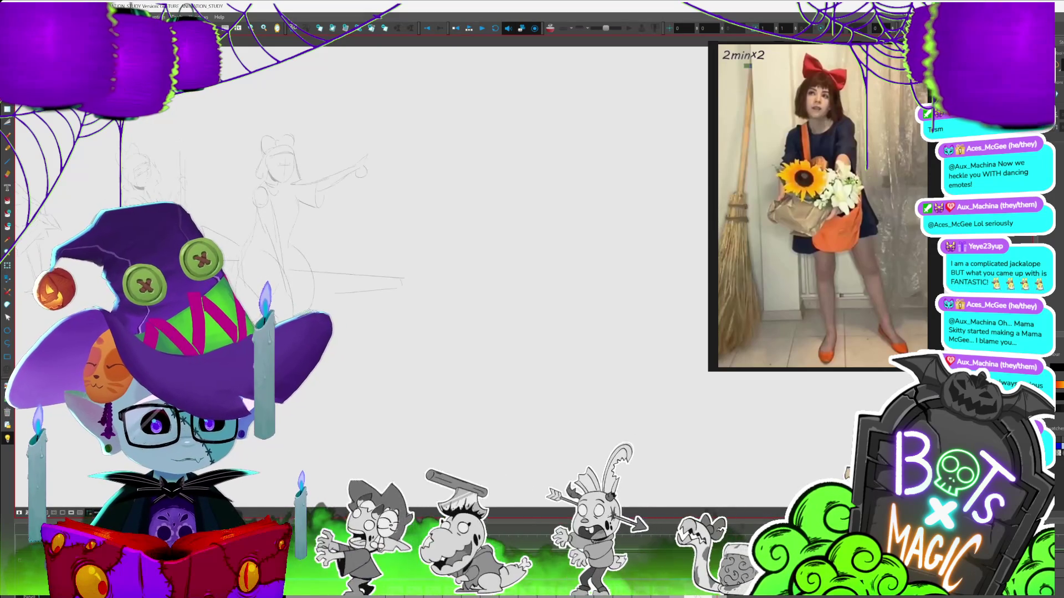
- Restore the sketches to full darkness, select them all and drag them above the camera frame
key(shift+l)
scroll(277, 194, right, 3)
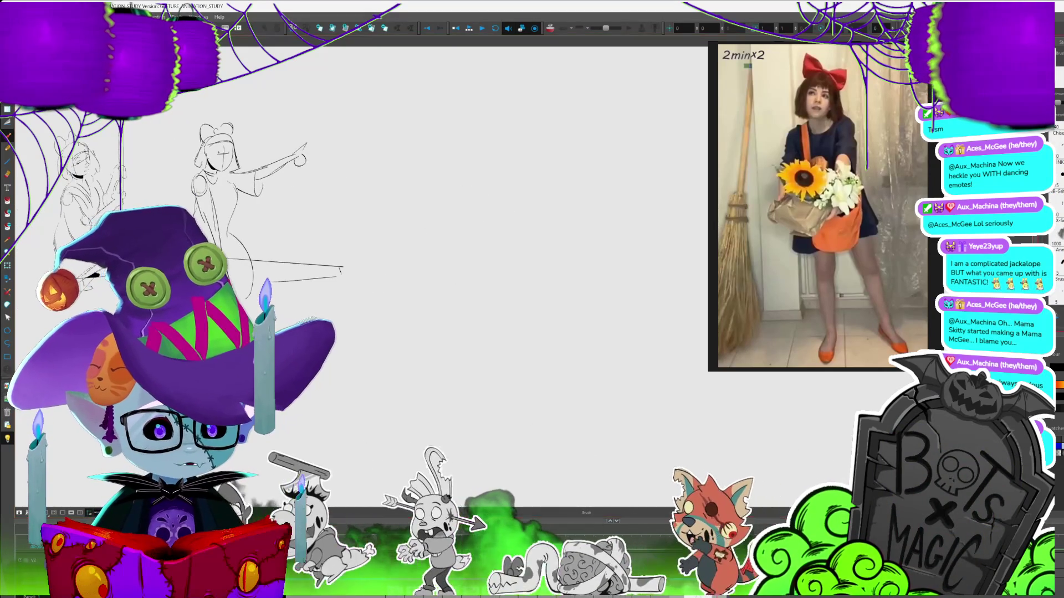
scroll(462, 283, down, 3)
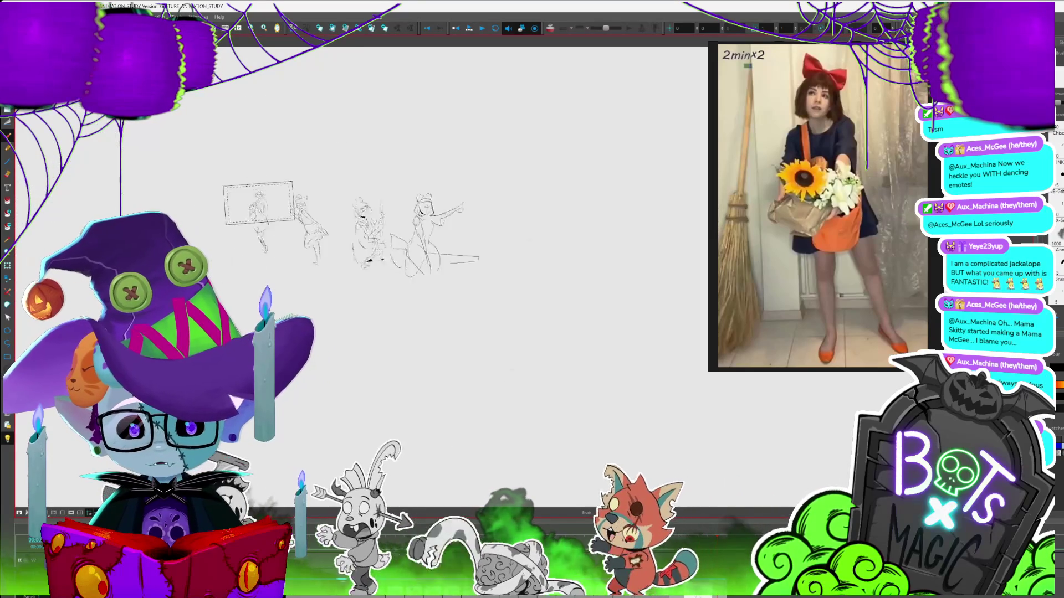
scroll(77, 241, up, 5)
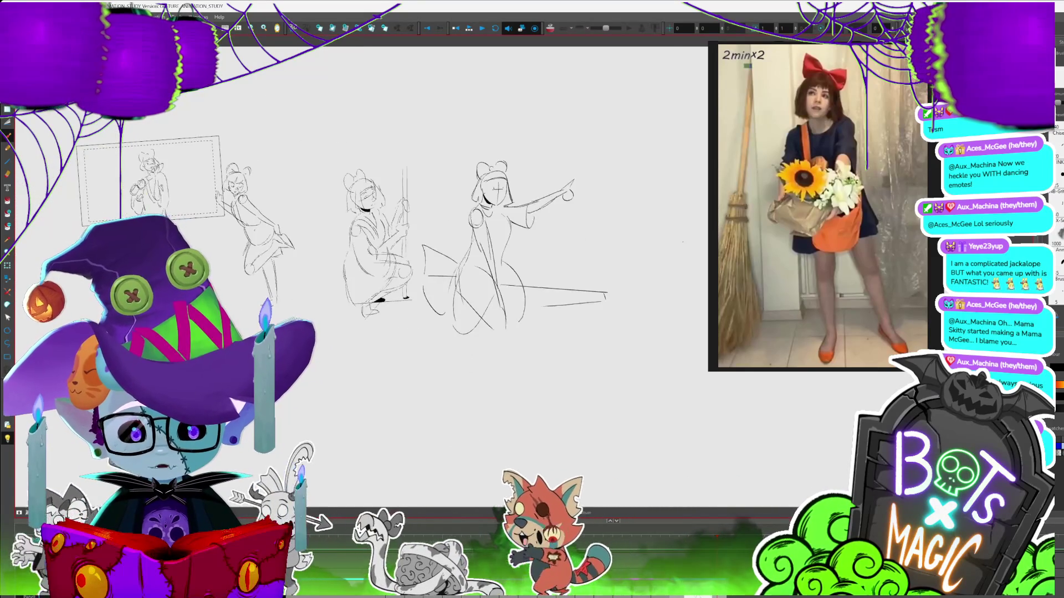
scroll(77, 241, up, 2)
key(ctrl+a)
mouse_move(595, 294)
mouse_down()
mouse_move(526, 127)
mouse_move(527, 84)
mouse_up()
- Straighten the tilted view to level and discard a test head circle
scroll(343, 233, up, 2)
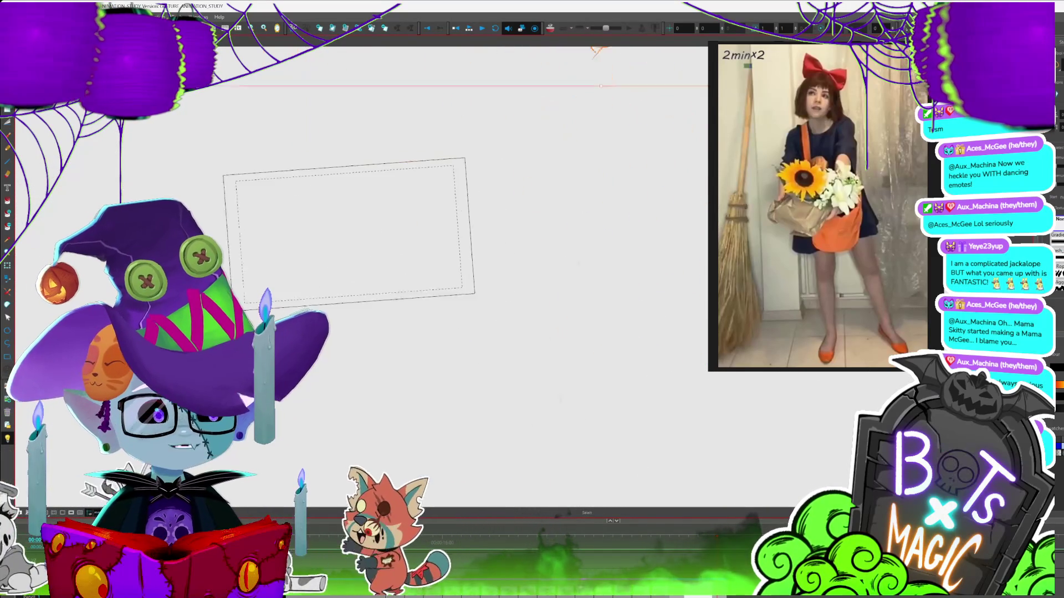
scroll(360, 249, up, 3)
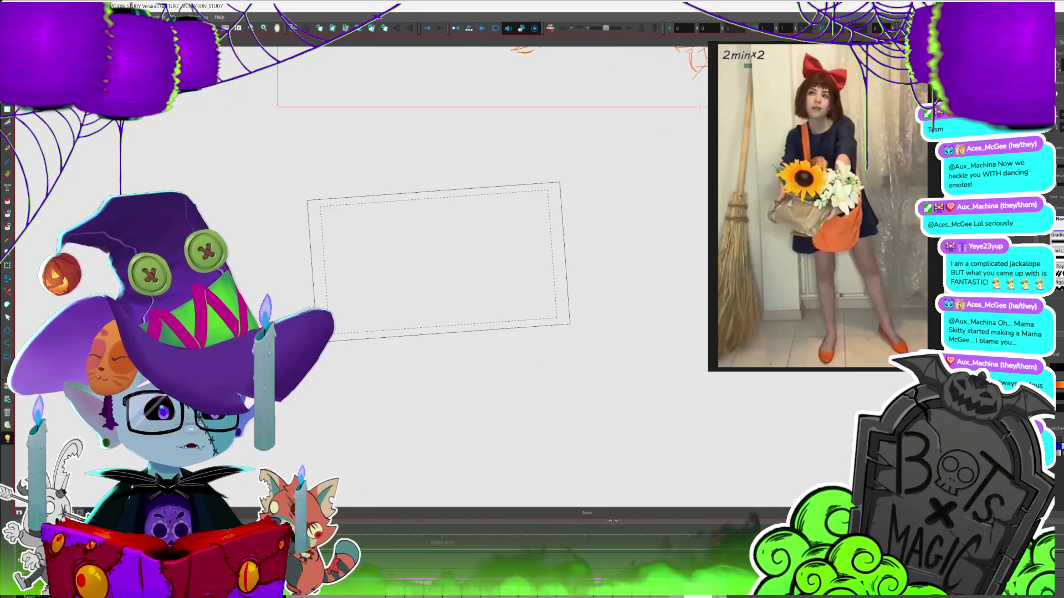
key(shift+x)
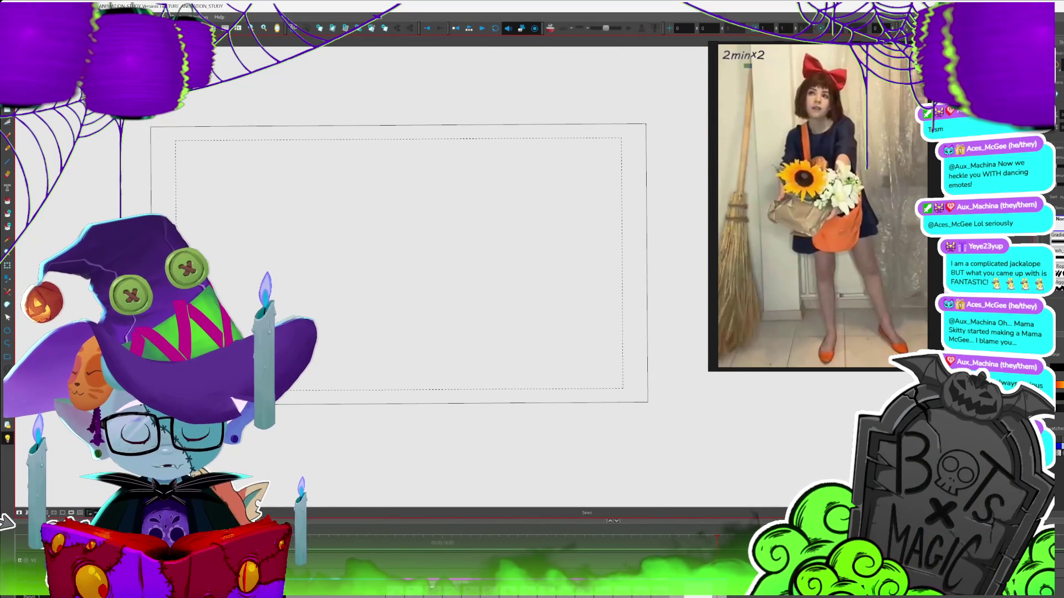
drag(449, 147, 477, 177)
key(ctrl+z)
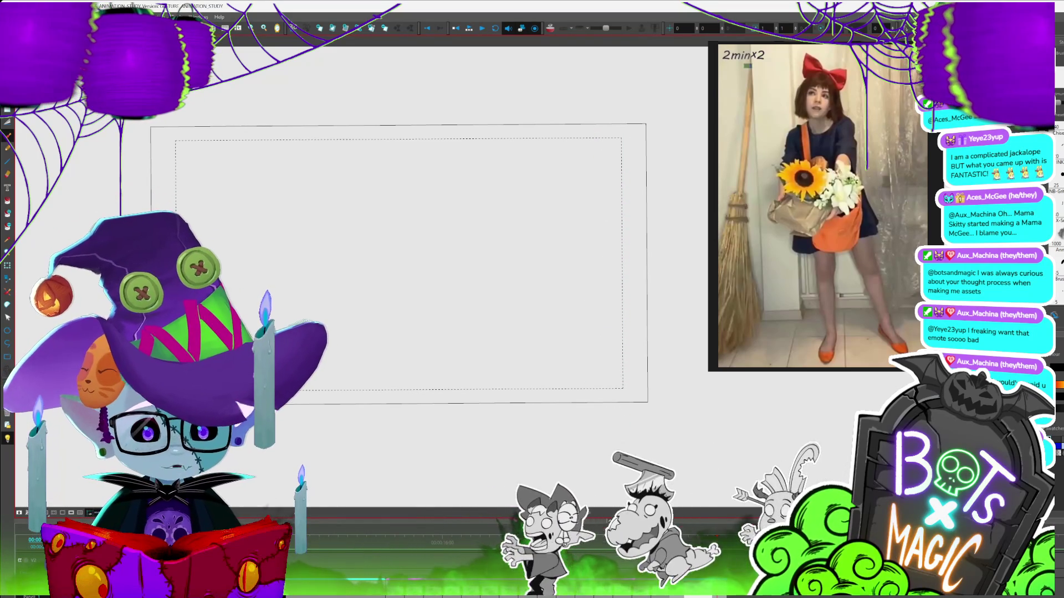
- Sketch the head circle, neck, hip curve and two long leg lines of the standing girl
mouse_move(456, 151)
mouse_down()
mouse_move(479, 175)
mouse_move(464, 141)
mouse_up()
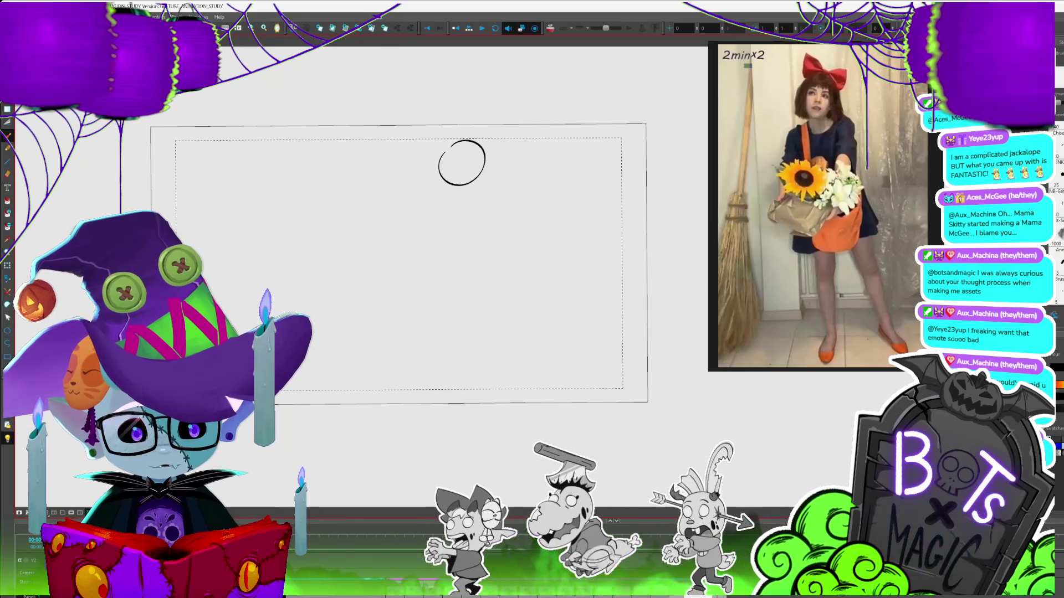
mouse_move(442, 211)
mouse_down()
mouse_move(478, 195)
mouse_move(498, 219)
mouse_move(448, 252)
mouse_move(495, 301)
mouse_up()
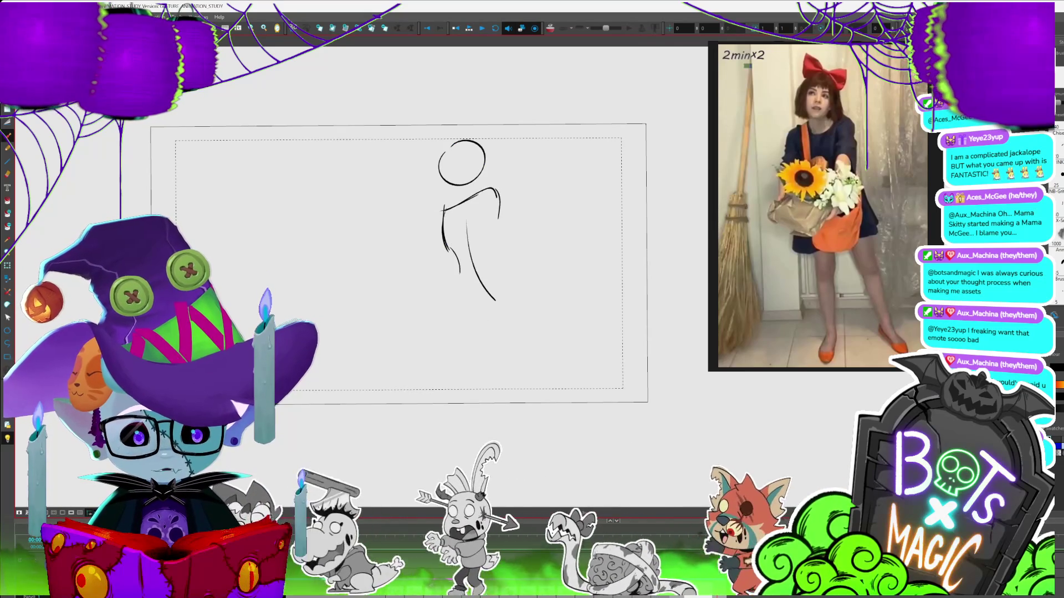
mouse_move(504, 249)
mouse_down()
mouse_move(524, 283)
mouse_move(450, 195)
mouse_up()
drag(417, 228, 445, 359)
mouse_move(462, 221)
mouse_down()
mouse_move(551, 419)
mouse_move(538, 389)
mouse_up()
- Shorten the overlong second leg line and select the skirt hem strokes
key(alt+s)
click(527, 363)
click(568, 384)
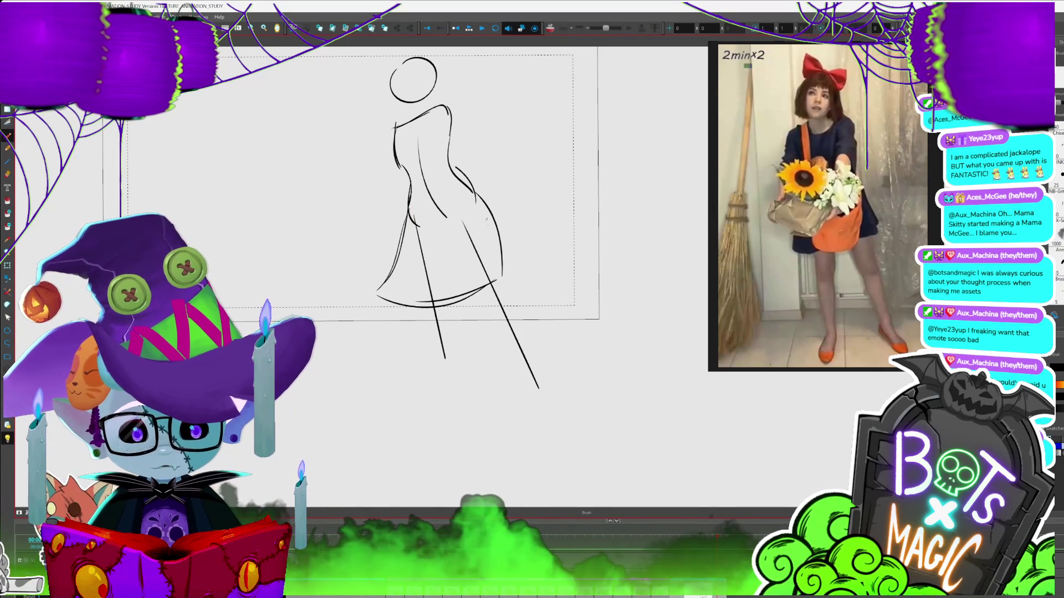
key(alt+s)
click(427, 303)
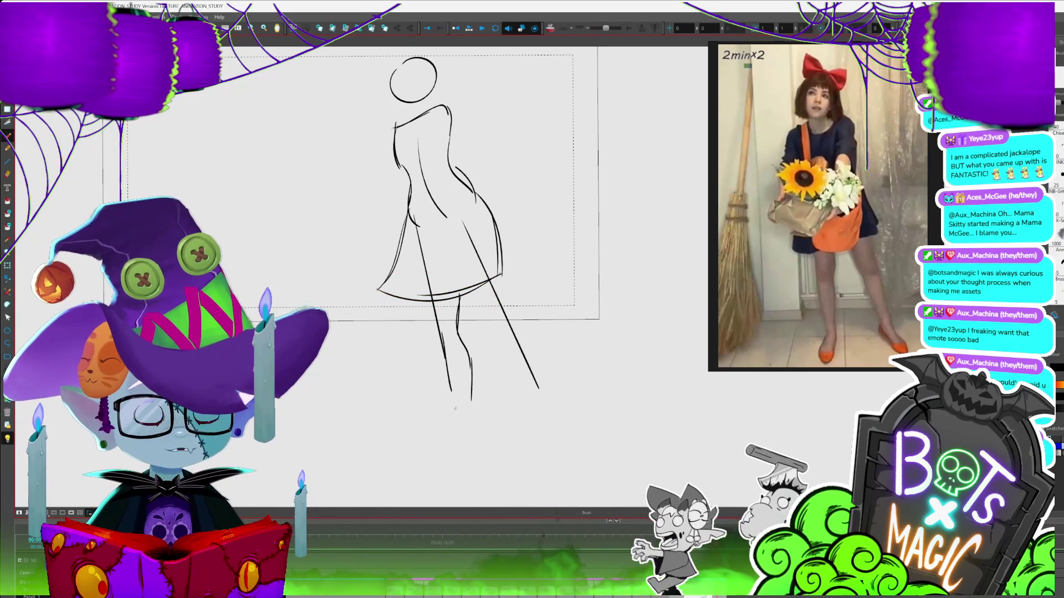
- Add the front foot, extended back leg, back foot and dark shorts under the skirt
drag(451, 395, 468, 412)
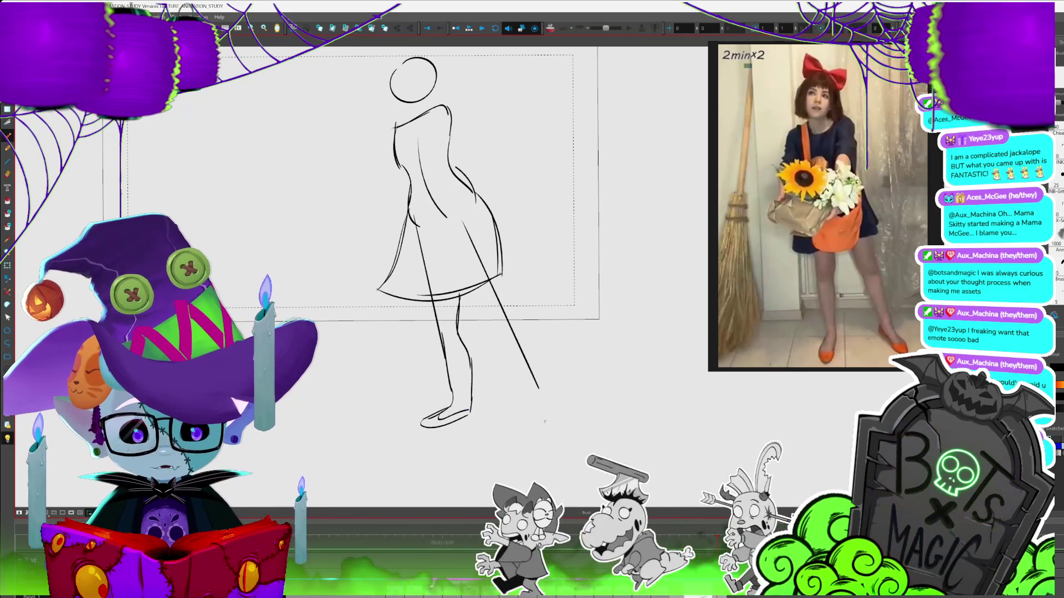
drag(478, 289, 509, 340)
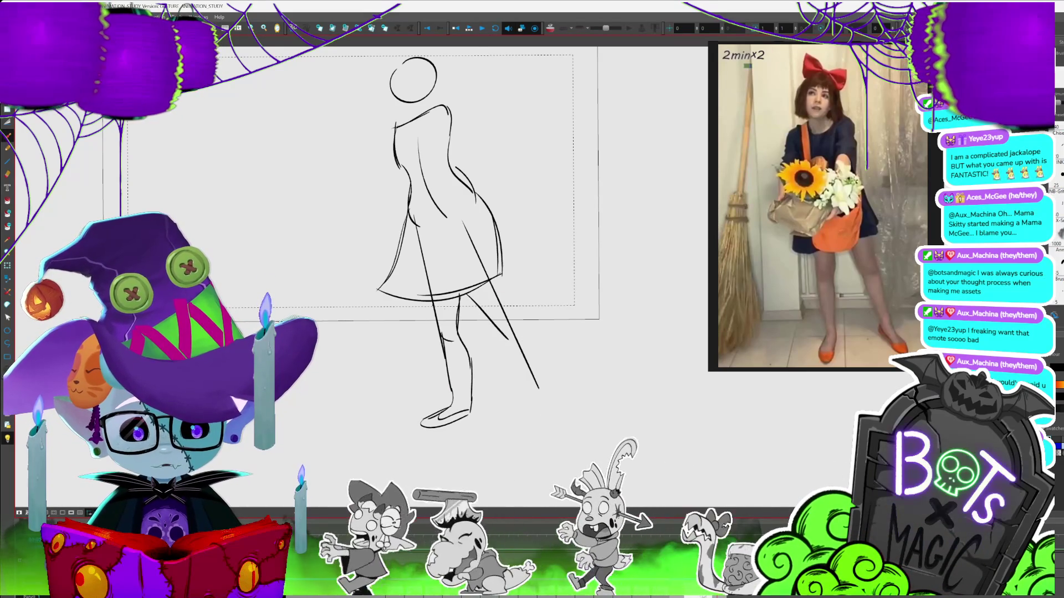
drag(437, 302, 460, 306)
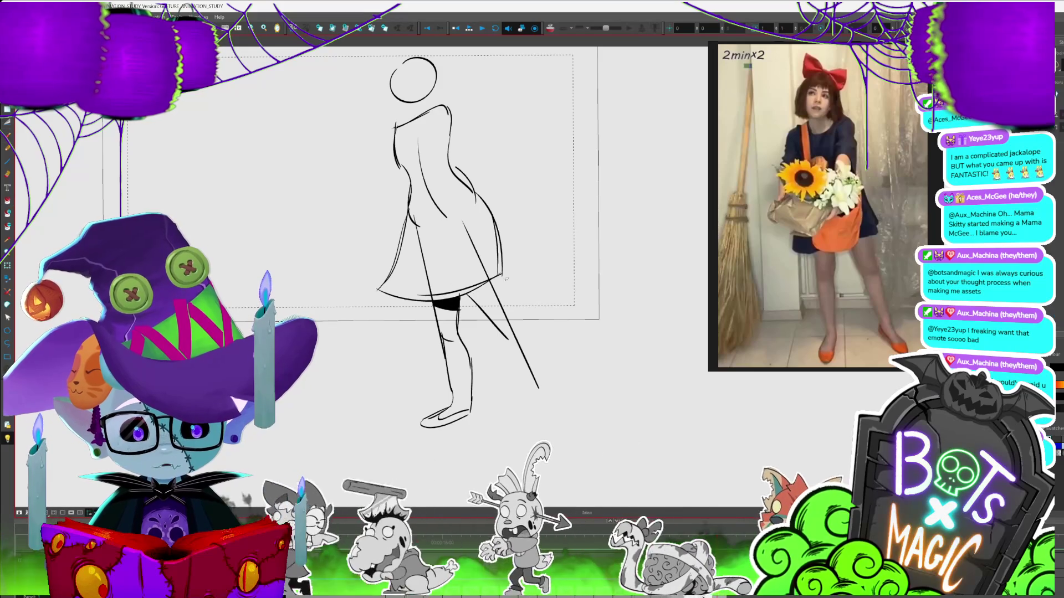
drag(531, 359, 554, 407)
drag(507, 339, 543, 421)
drag(546, 382, 552, 465)
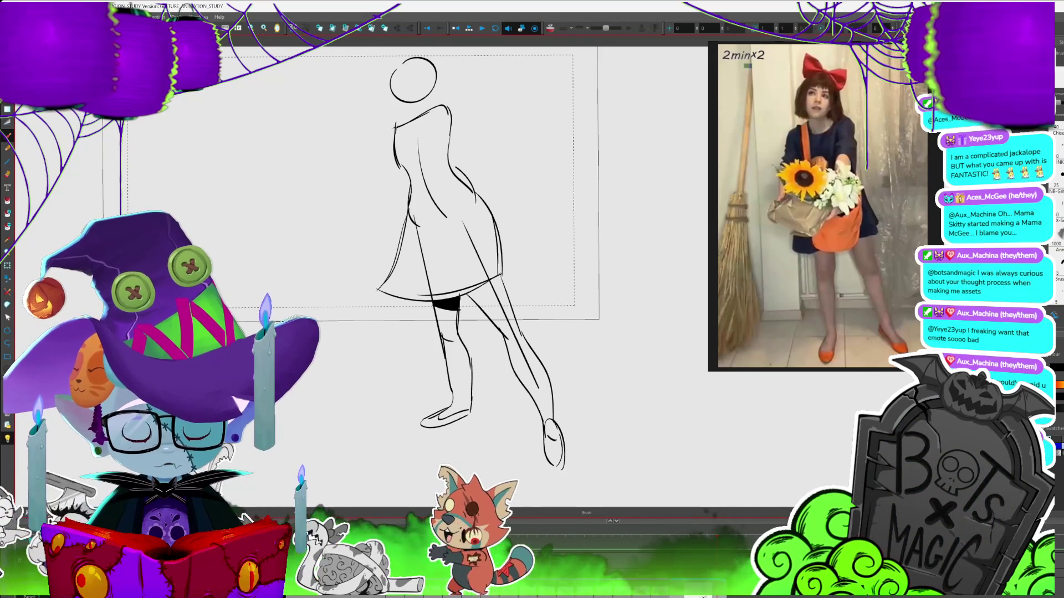
drag(513, 208, 553, 294)
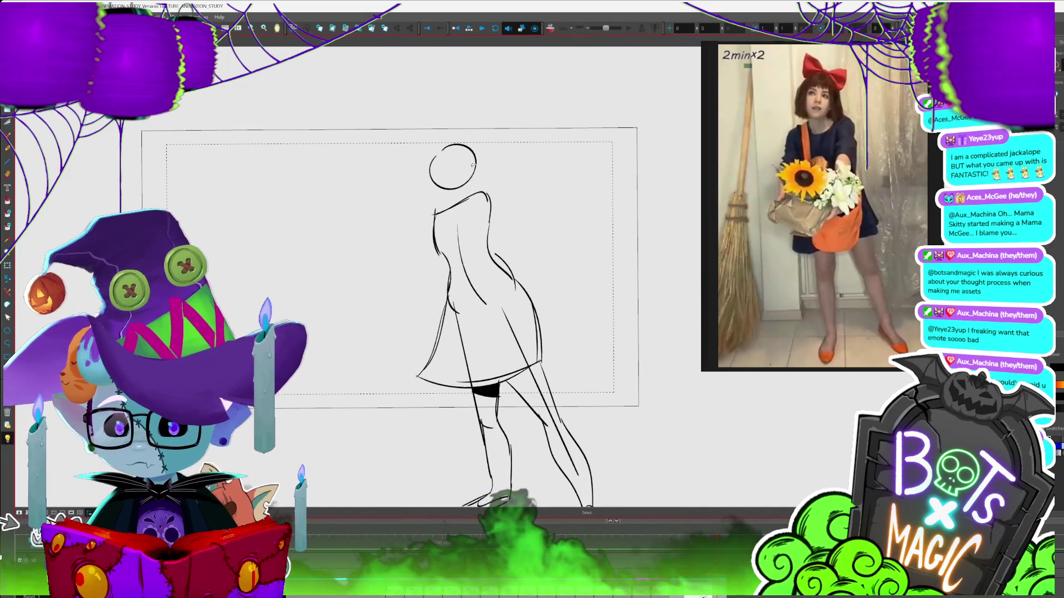
- Reposition the head and add the hair bow loops and two eyes
drag(486, 161, 478, 165)
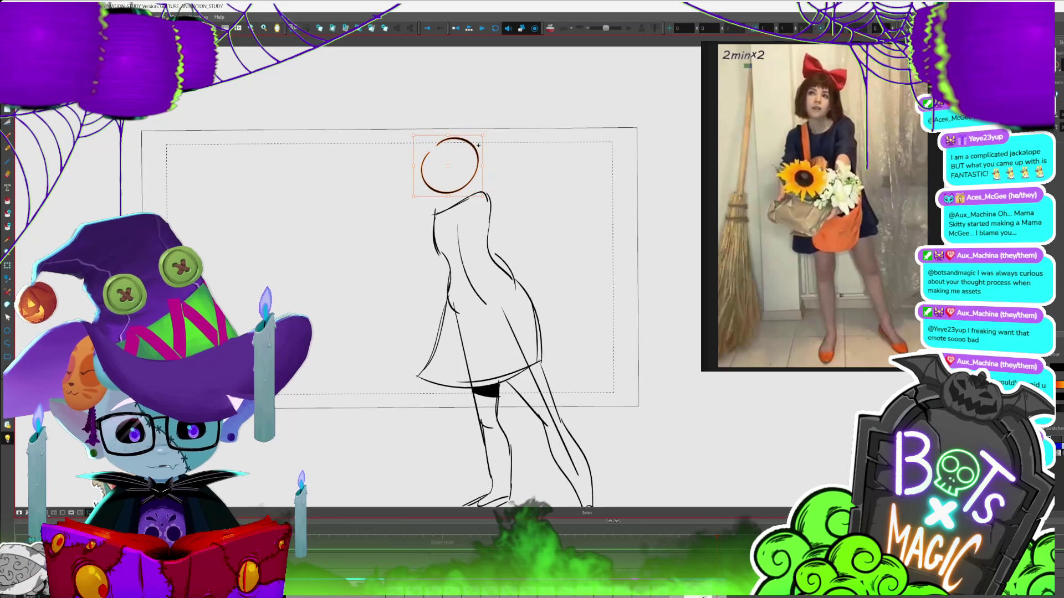
key(alt+b)
mouse_move(417, 154)
mouse_down()
mouse_move(449, 134)
mouse_move(486, 137)
mouse_up()
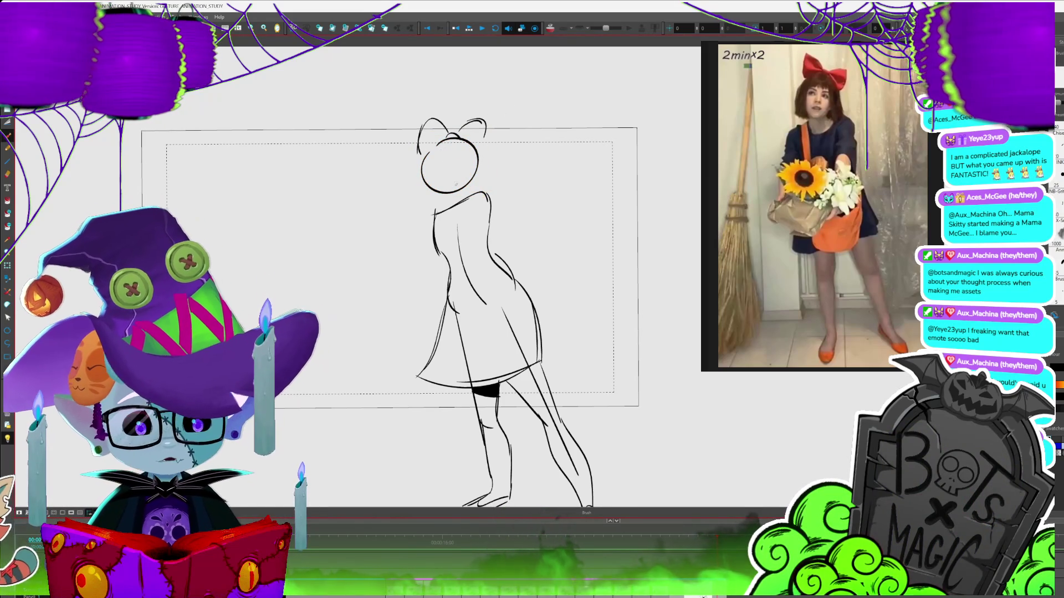
drag(451, 145, 448, 158)
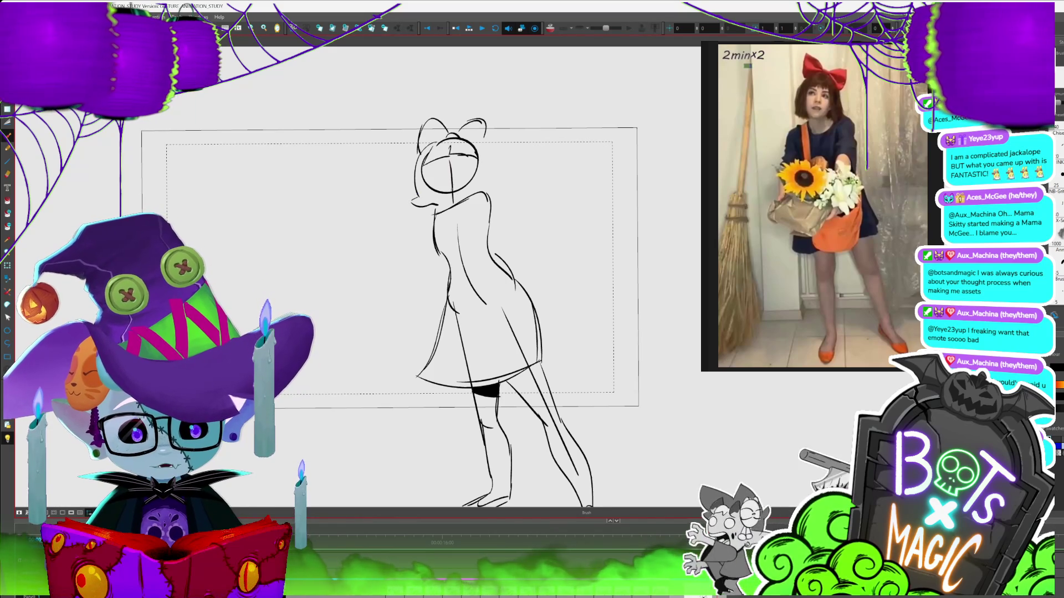
drag(402, 156, 412, 202)
drag(449, 164, 449, 153)
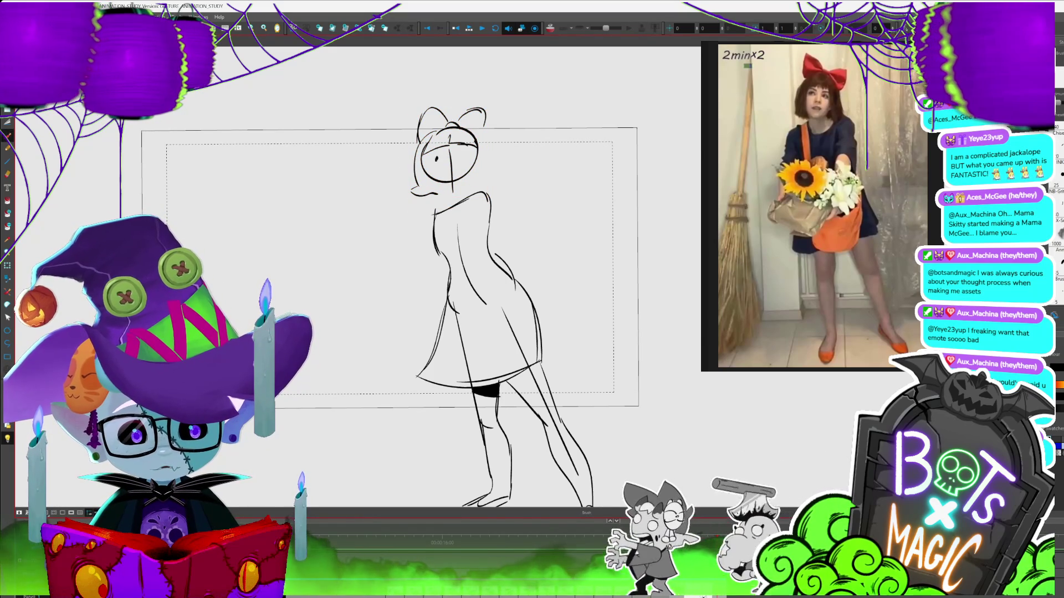
click(451, 157)
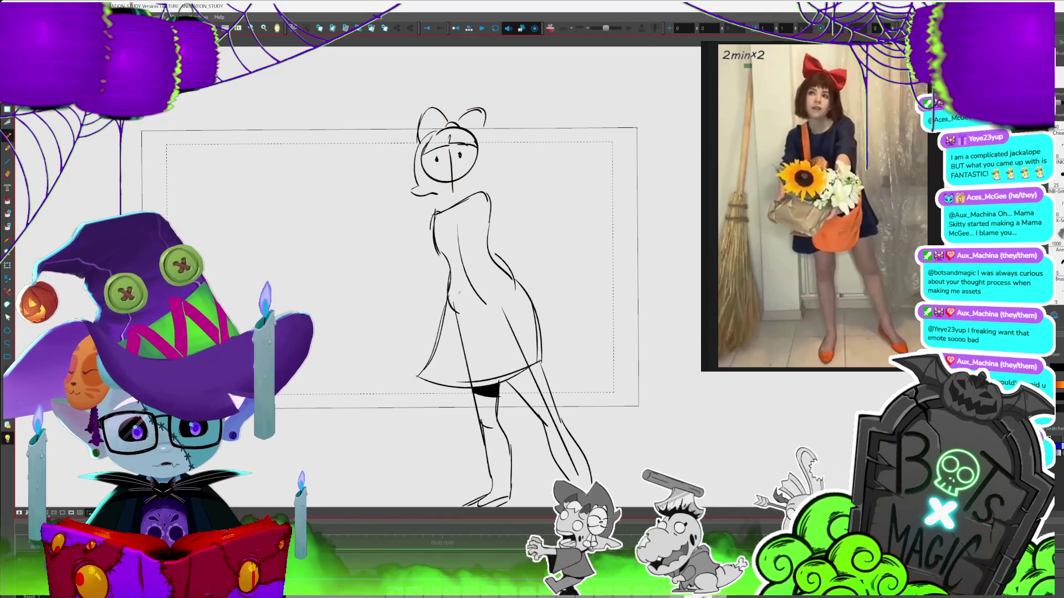
- Sketch the shoulders, arms, waist and skirt guide lines, and hands at the waist
drag(492, 195, 507, 238)
drag(432, 214, 411, 303)
mouse_move(421, 233)
mouse_down()
mouse_move(417, 301)
mouse_move(491, 259)
mouse_up()
drag(398, 331, 509, 303)
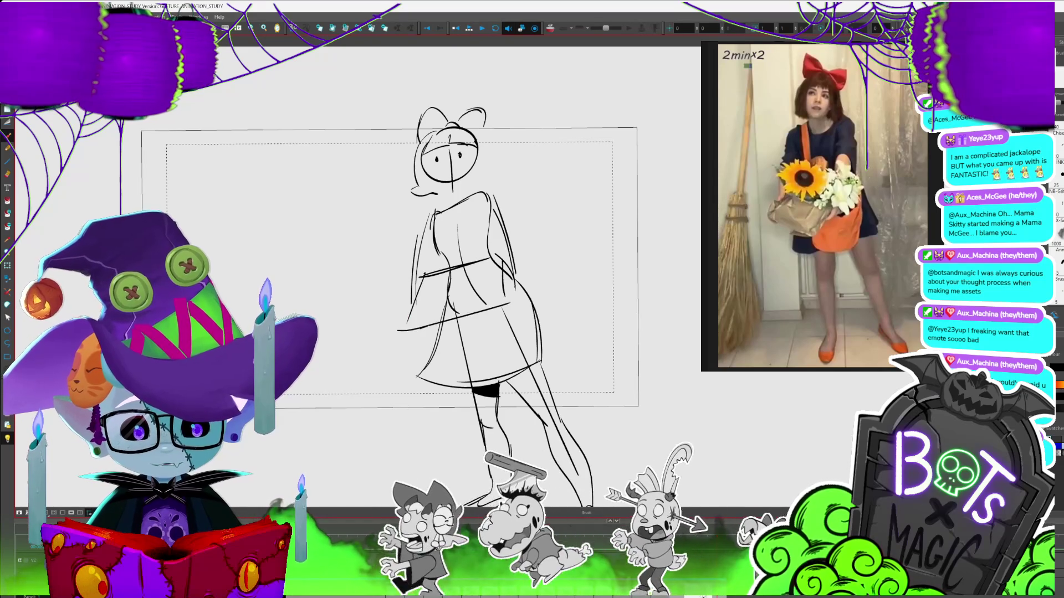
mouse_move(438, 259)
mouse_down()
mouse_move(420, 276)
mouse_move(449, 302)
mouse_up()
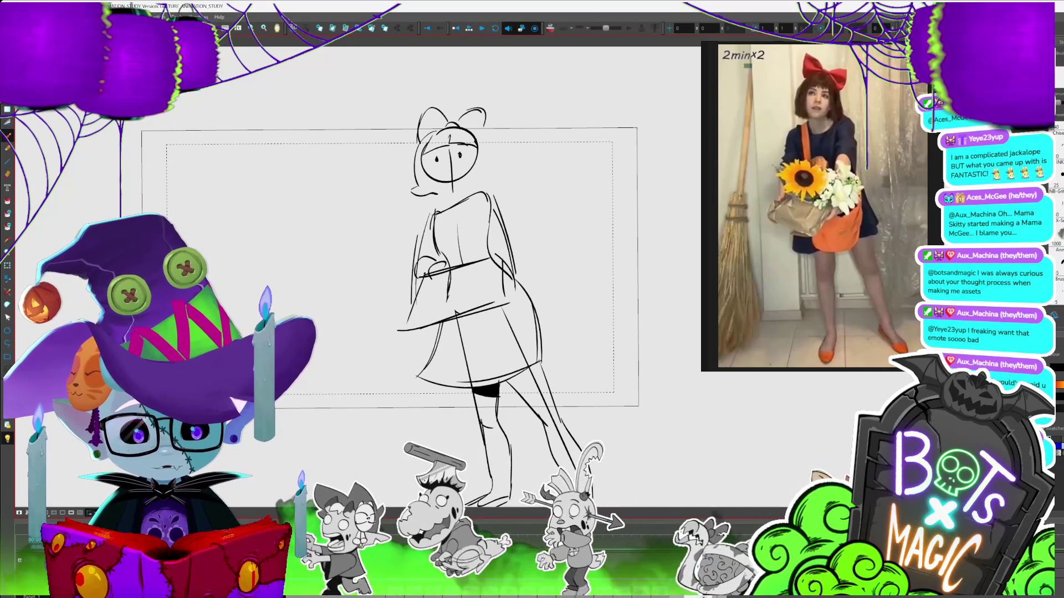
- Draw the basket with flower curls and erase leftover head construction lines
drag(442, 250, 493, 295)
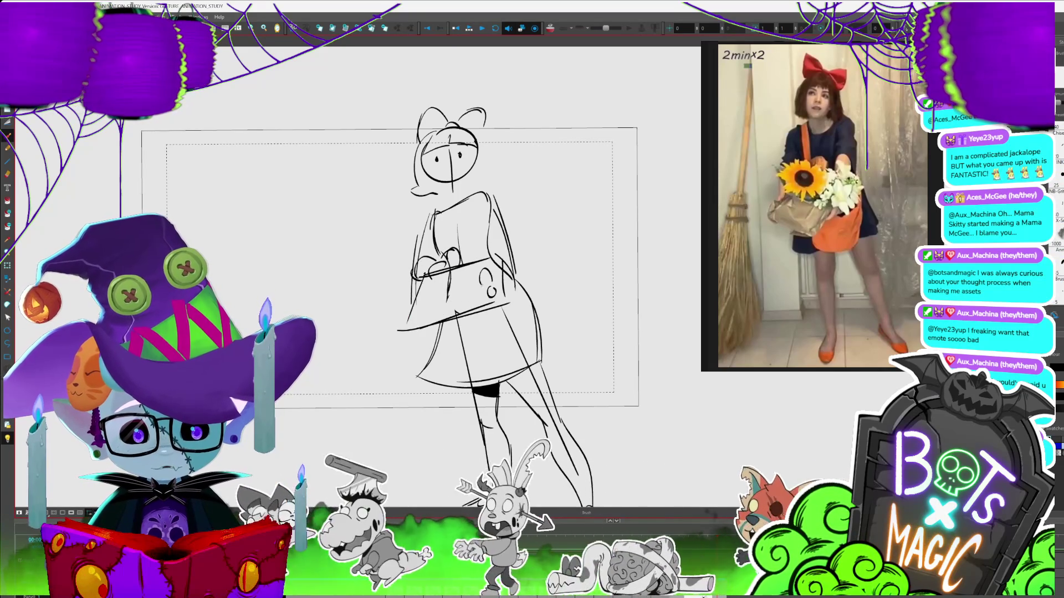
mouse_move(469, 256)
mouse_down()
mouse_move(486, 241)
mouse_move(507, 297)
mouse_up()
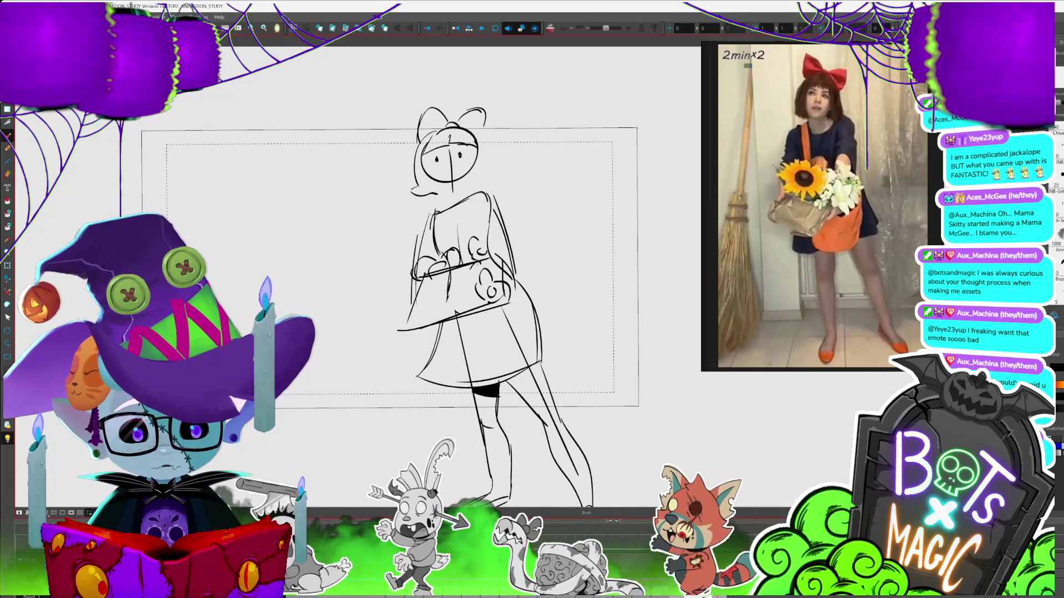
drag(418, 285, 443, 310)
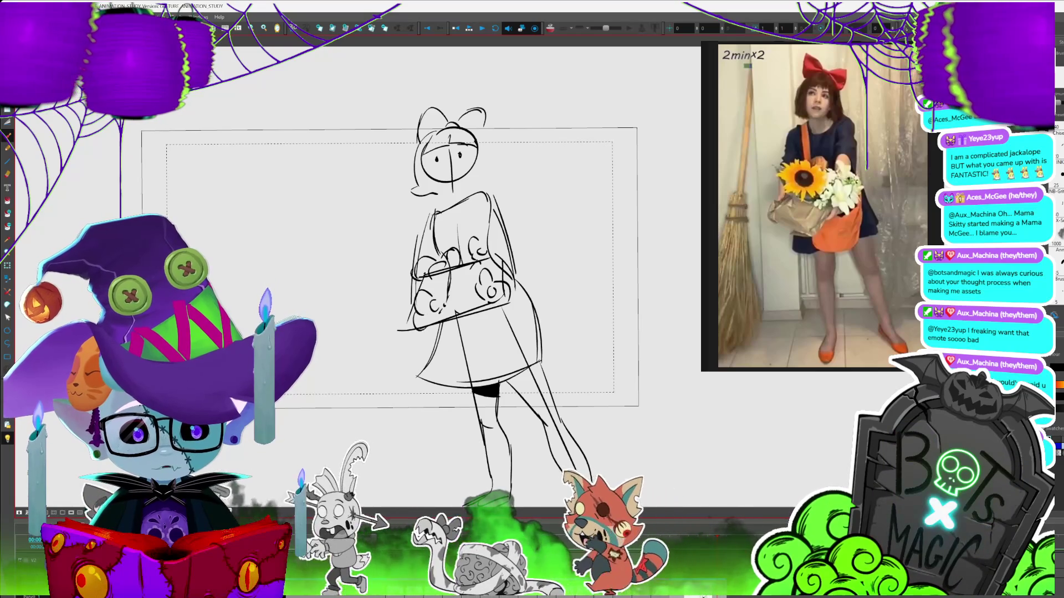
drag(427, 166, 480, 155)
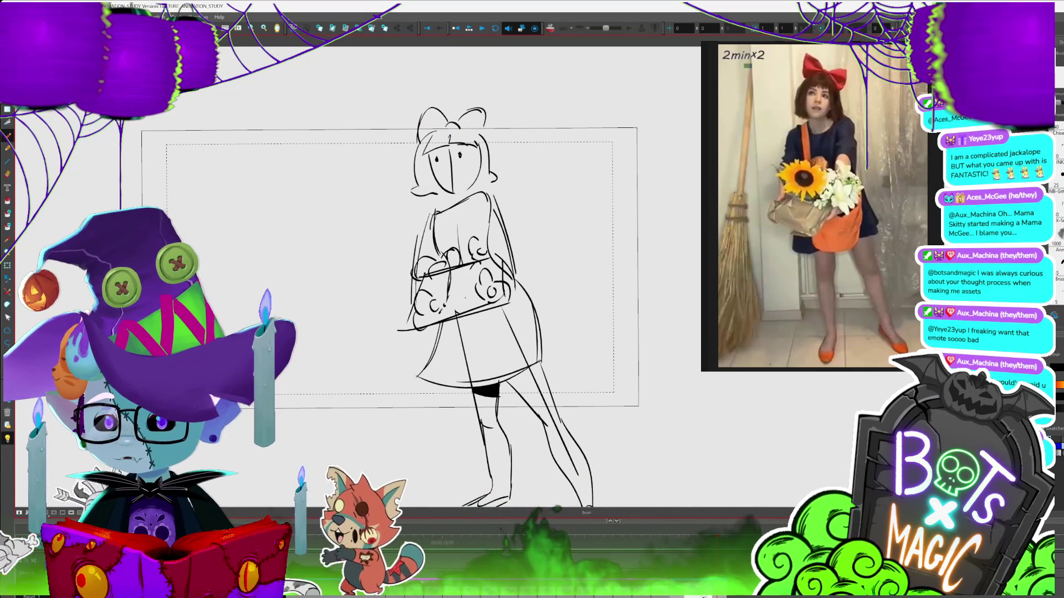
- Zoom out, drag the basket-holding girl sketch above the camera frame, deselect, and zoom back in
scroll(467, 262, down, 3)
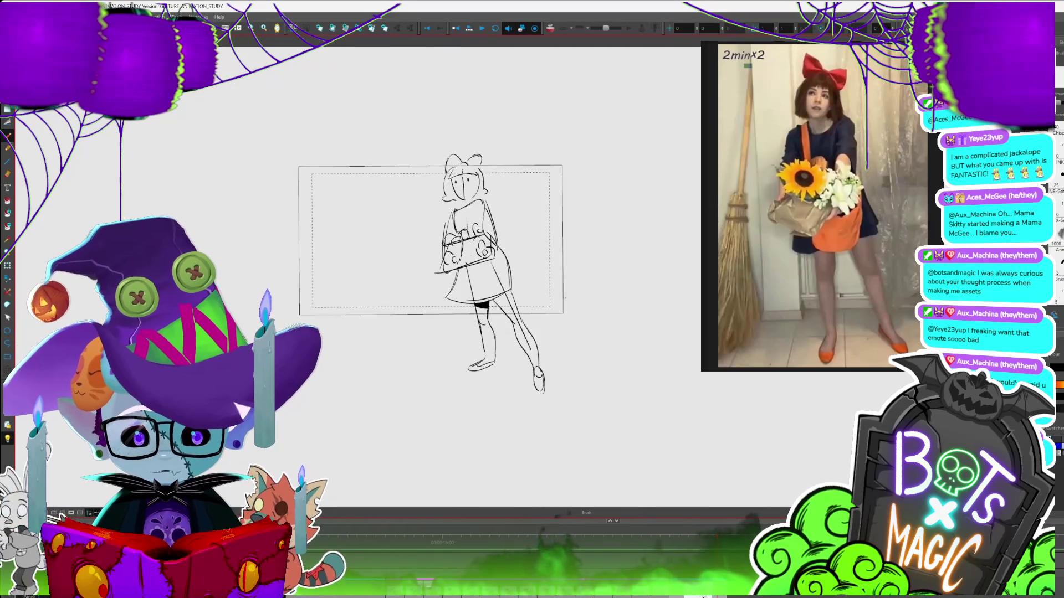
key(alt+i)
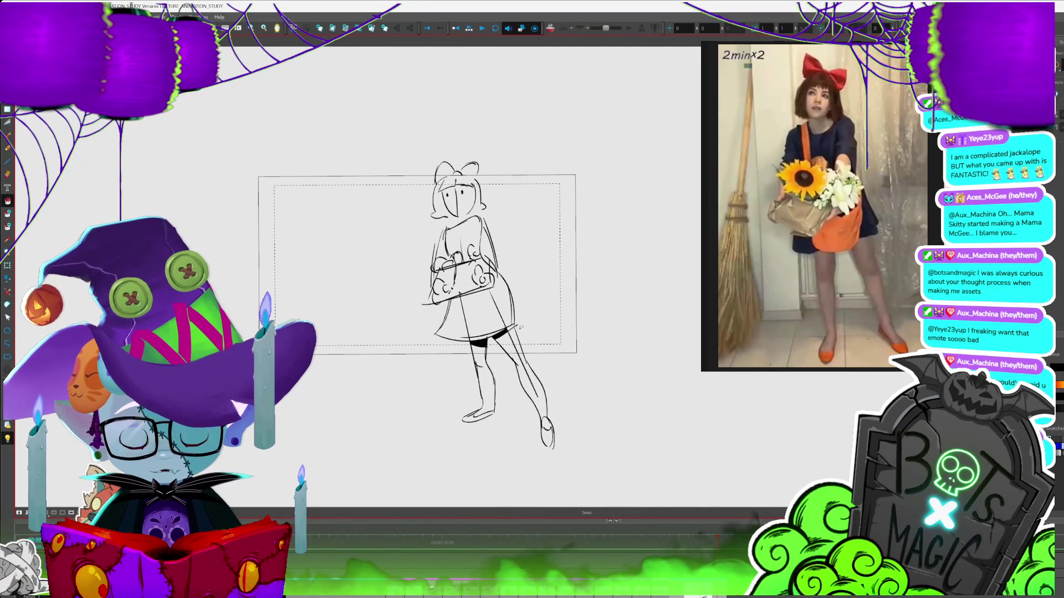
key(alt+b)
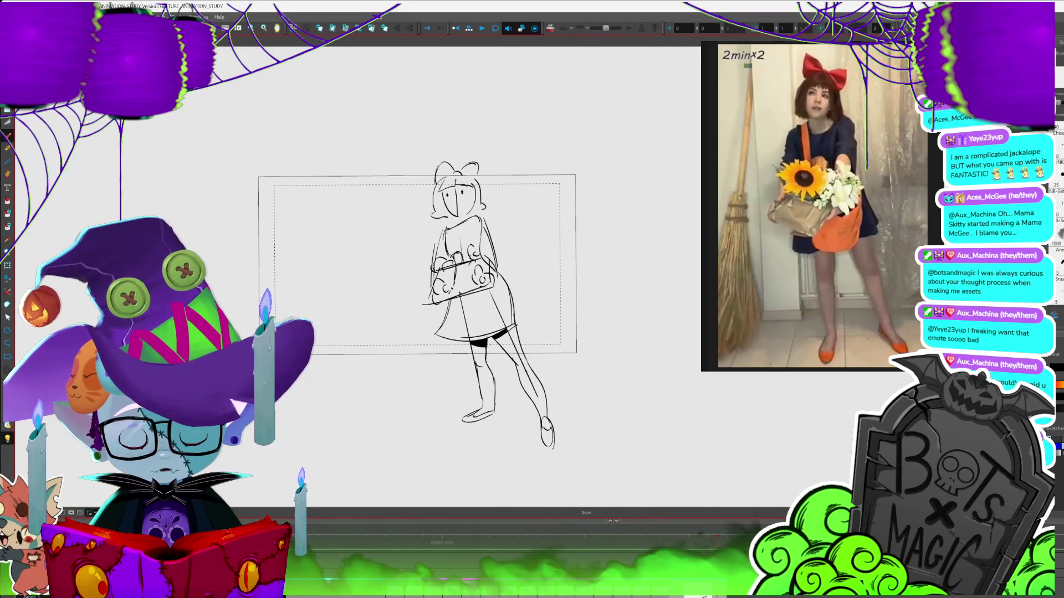
scroll(505, 296, down, 1)
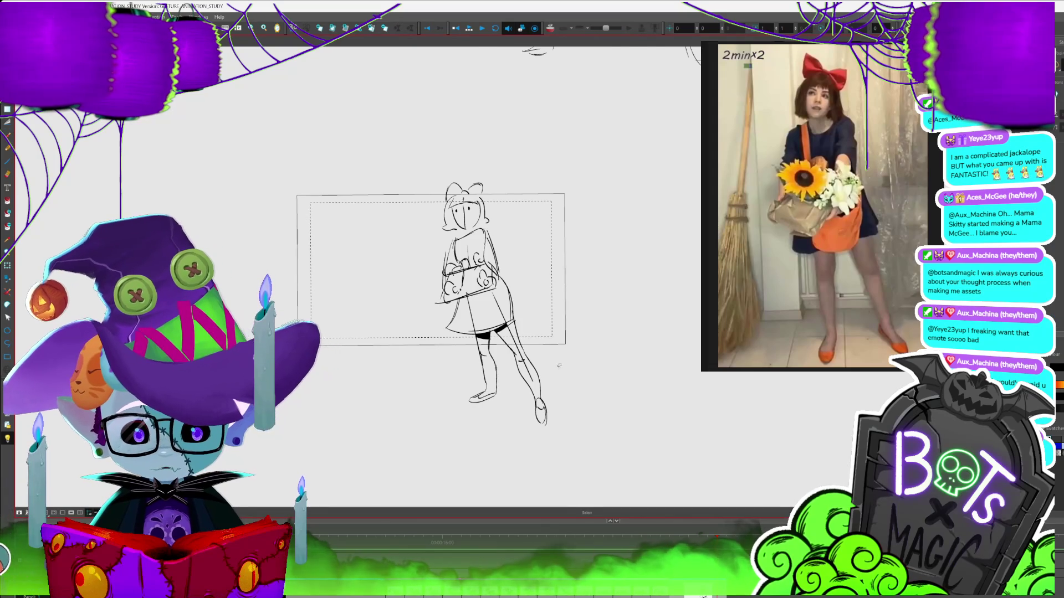
scroll(470, 325, down, 3)
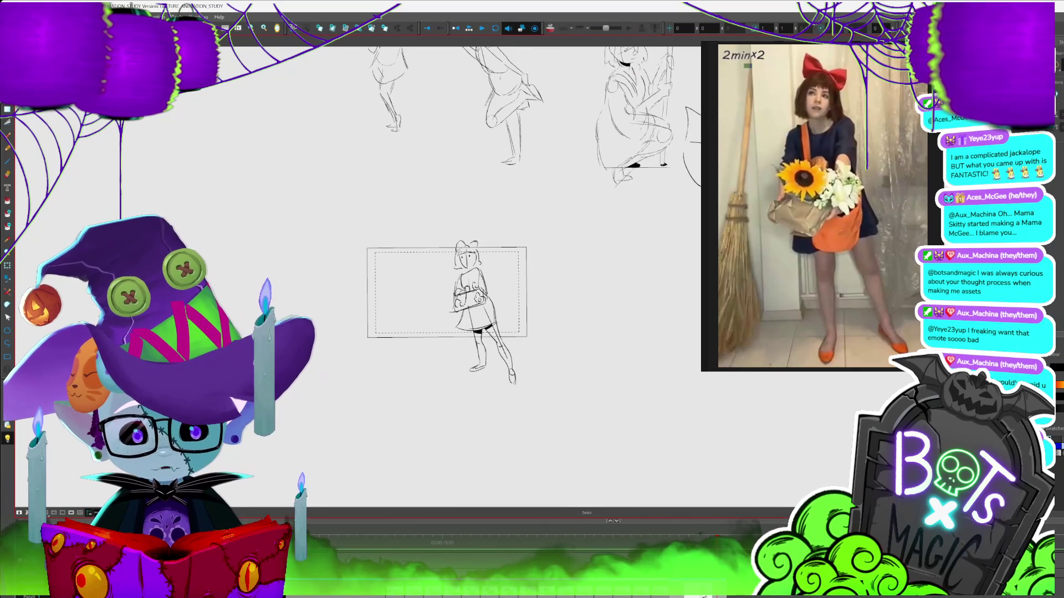
click(481, 404)
drag(481, 404, 445, 226)
click(552, 387)
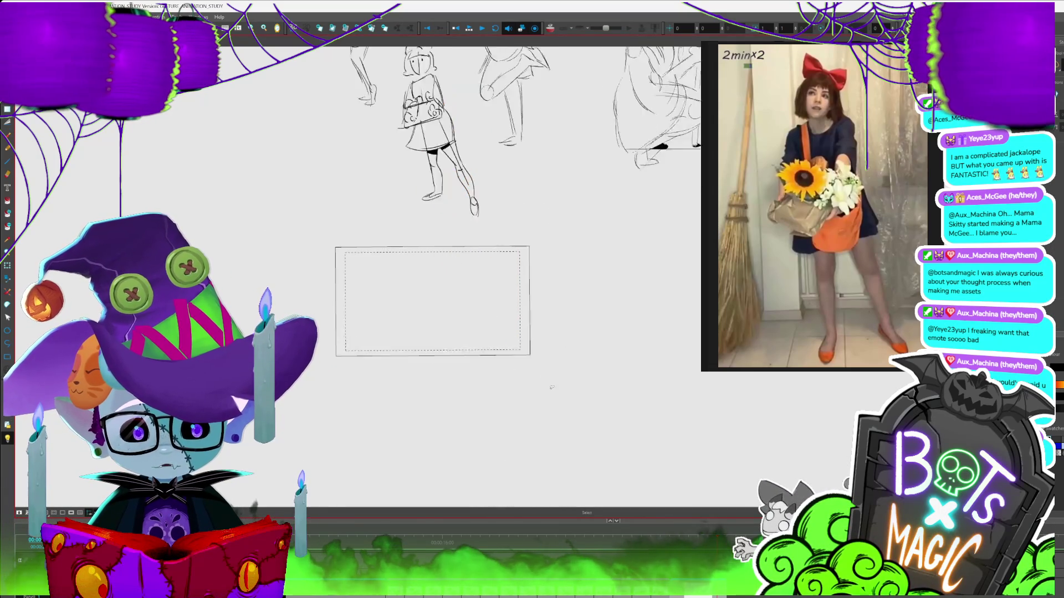
scroll(446, 274, up, 3)
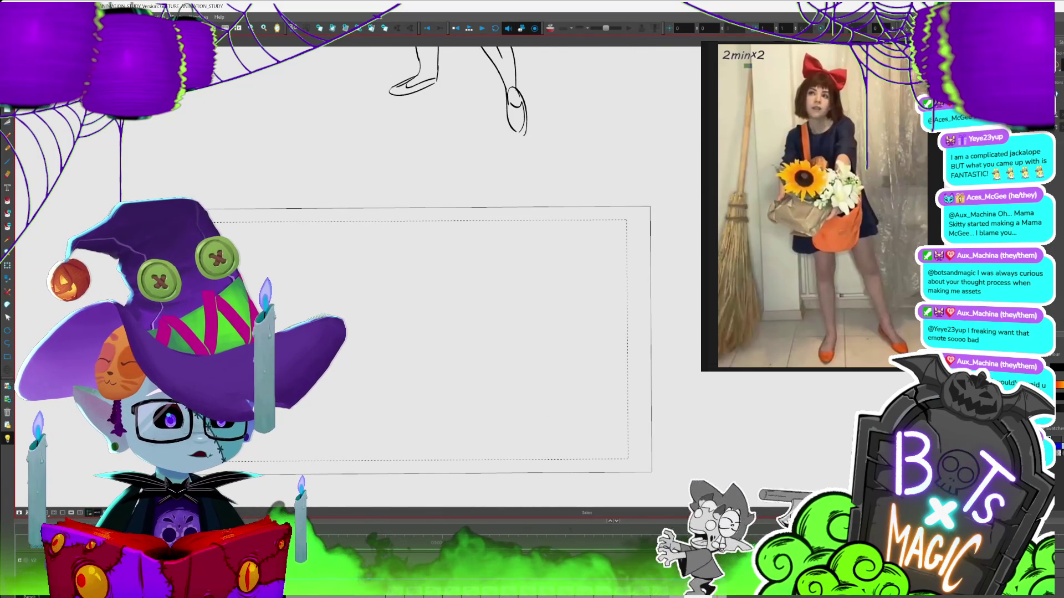
scroll(430, 310, down, 2)
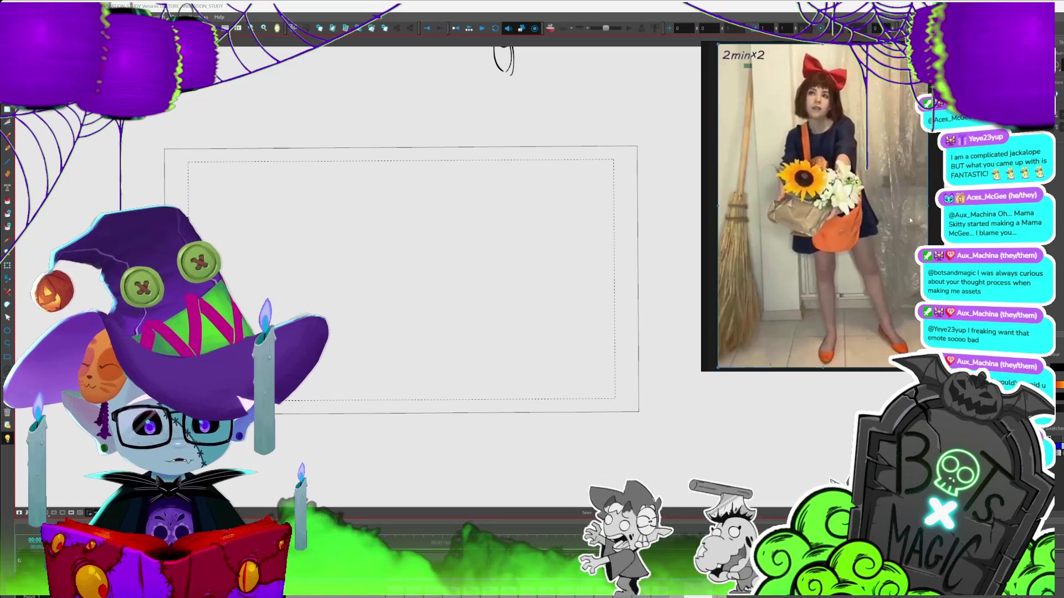
- Advance to the 5-minute crouching-by-stool reference and draw the first head curve
click(886, 225)
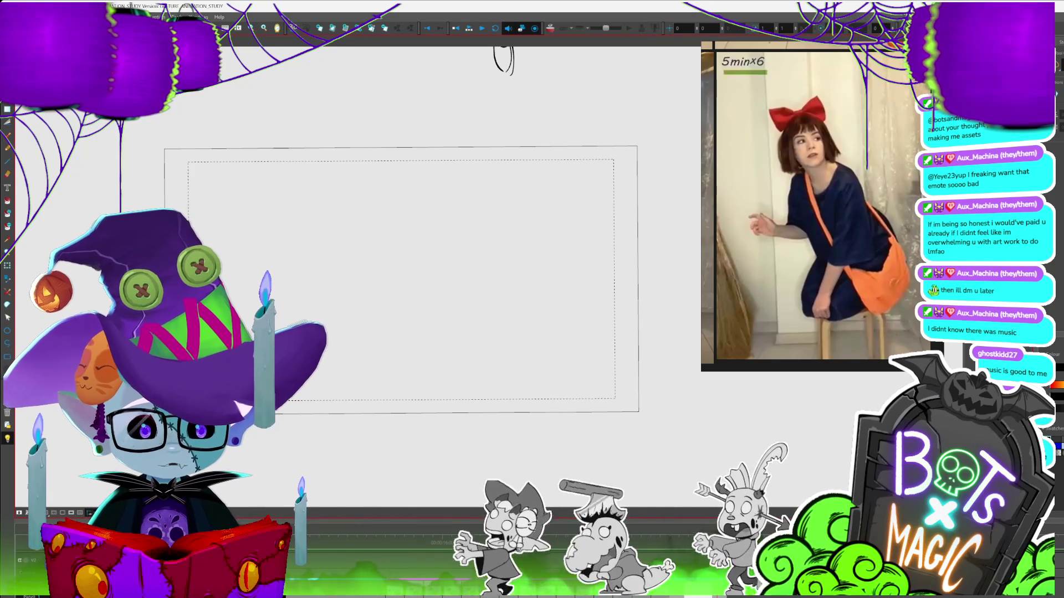
mouse_move(408, 197)
mouse_down()
mouse_move(456, 173)
mouse_move(437, 224)
mouse_up()
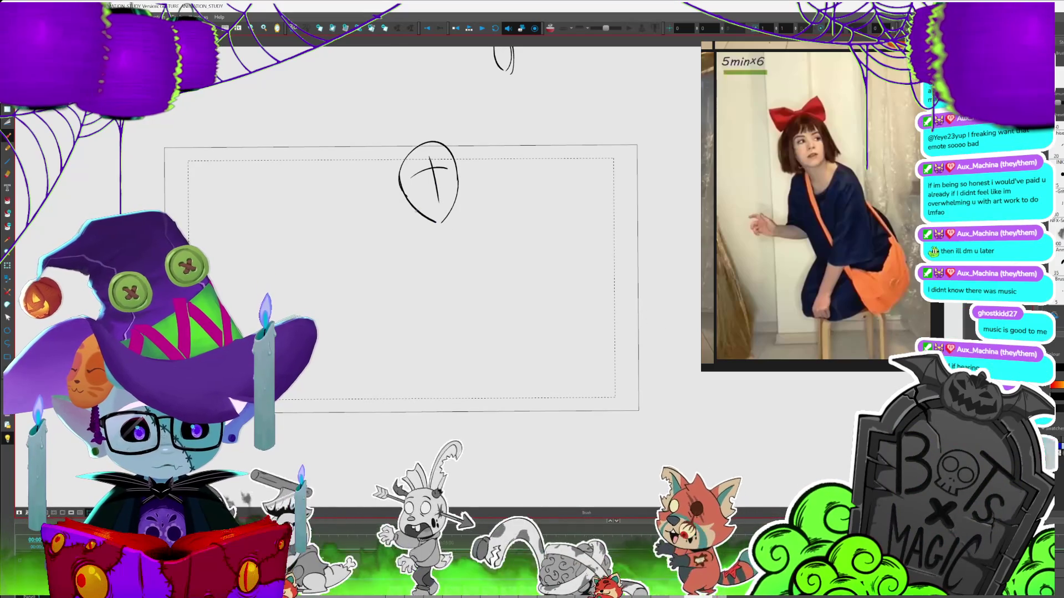
- Mark the chin and sketch the shoulder and neck lines, undoing stray strokes
drag(419, 214, 438, 238)
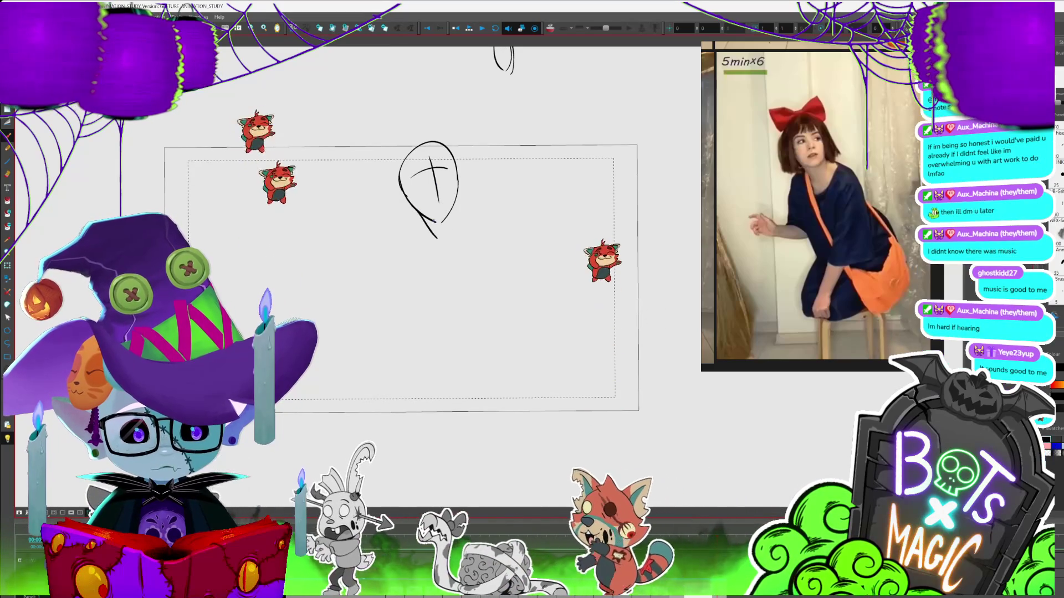
drag(421, 216, 447, 226)
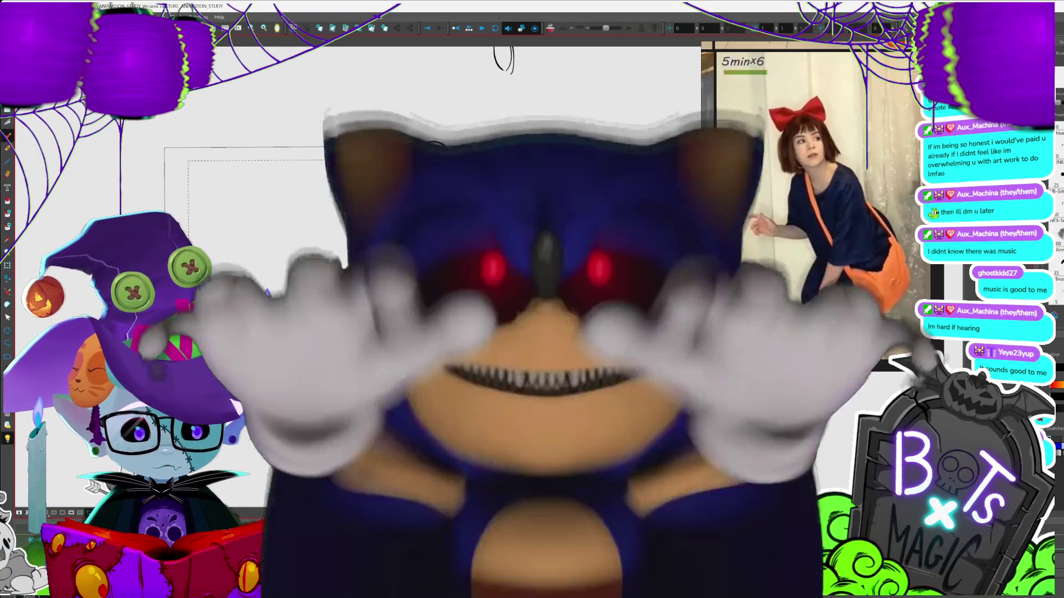
drag(454, 209, 488, 223)
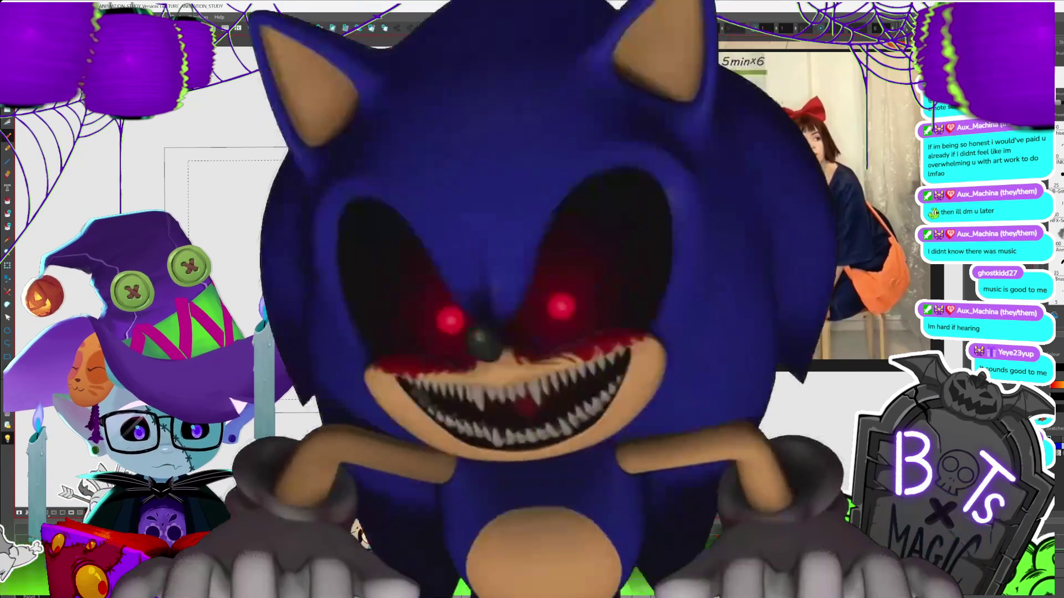
drag(421, 220, 402, 238)
drag(572, 381, 505, 341)
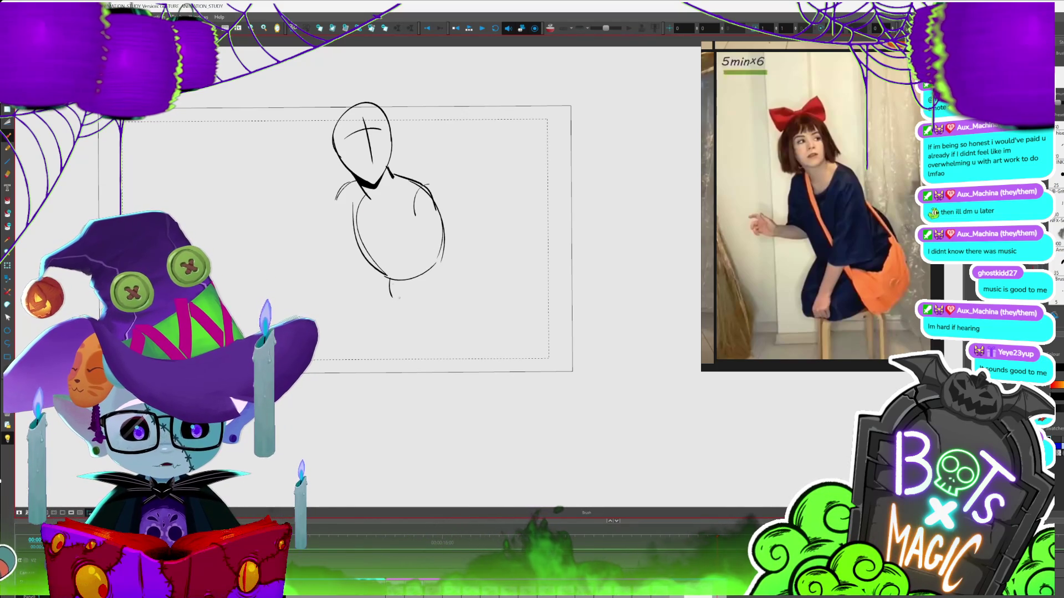
key(ctrl+z)
- Draw the back, hip, seat, torso and folded leg lines of the crouching girl
mouse_move(438, 250)
mouse_down()
mouse_move(487, 266)
mouse_move(514, 313)
mouse_up()
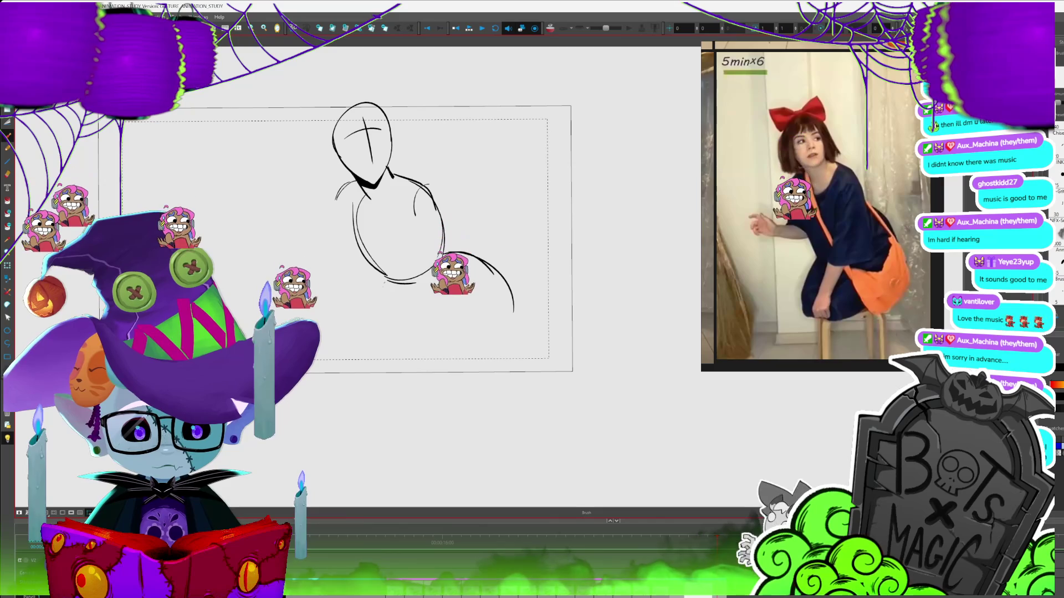
drag(385, 284, 342, 370)
drag(428, 314, 445, 311)
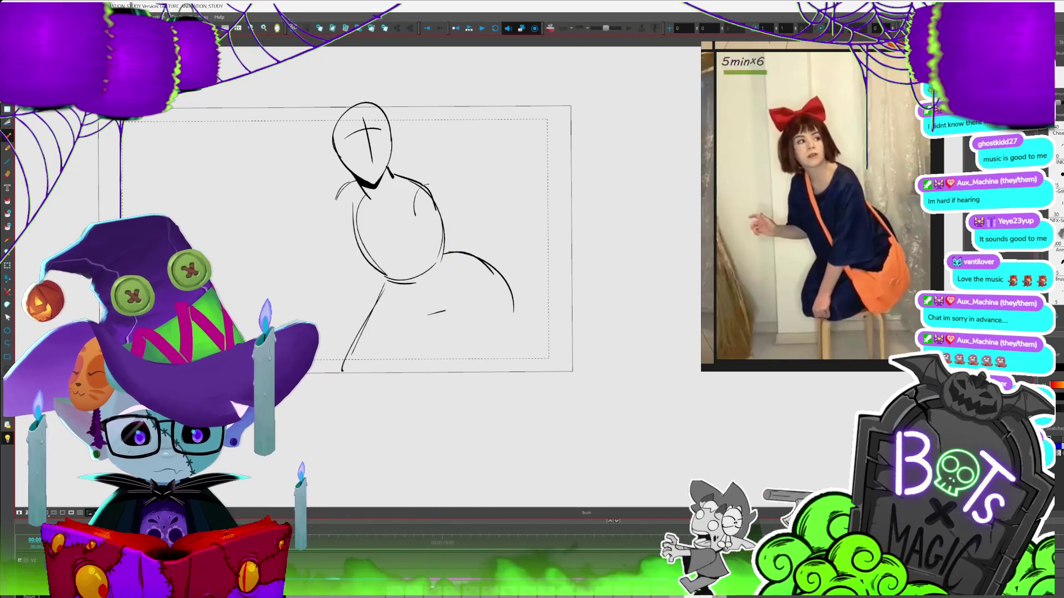
mouse_move(479, 260)
mouse_down()
mouse_move(468, 360)
mouse_move(451, 374)
mouse_up()
key(ctrl+z)
key(ctrl+z)
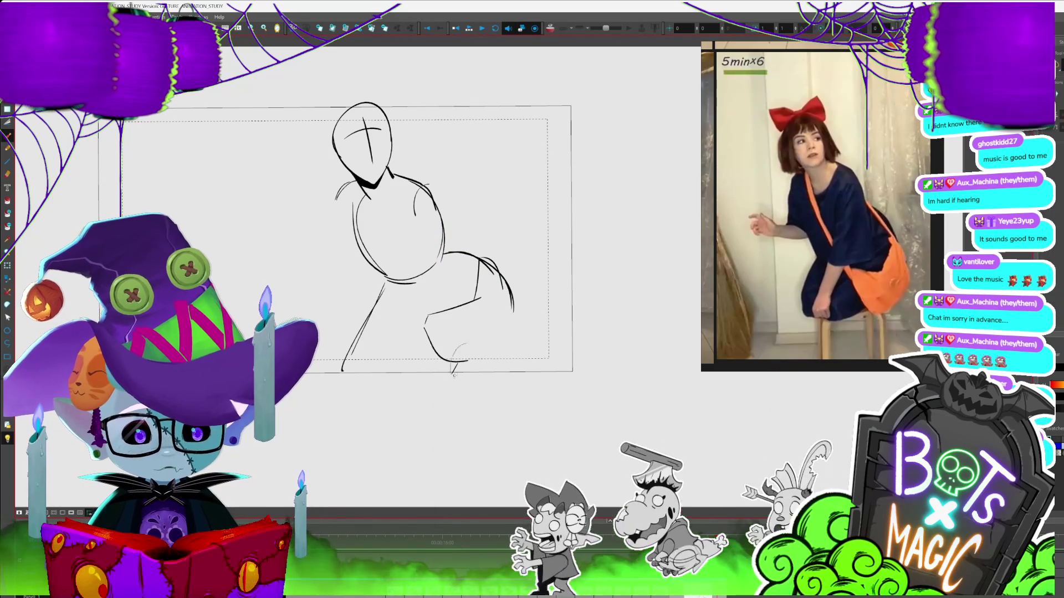
mouse_move(429, 327)
mouse_down()
mouse_move(445, 374)
mouse_move(475, 384)
mouse_up()
drag(513, 313, 471, 384)
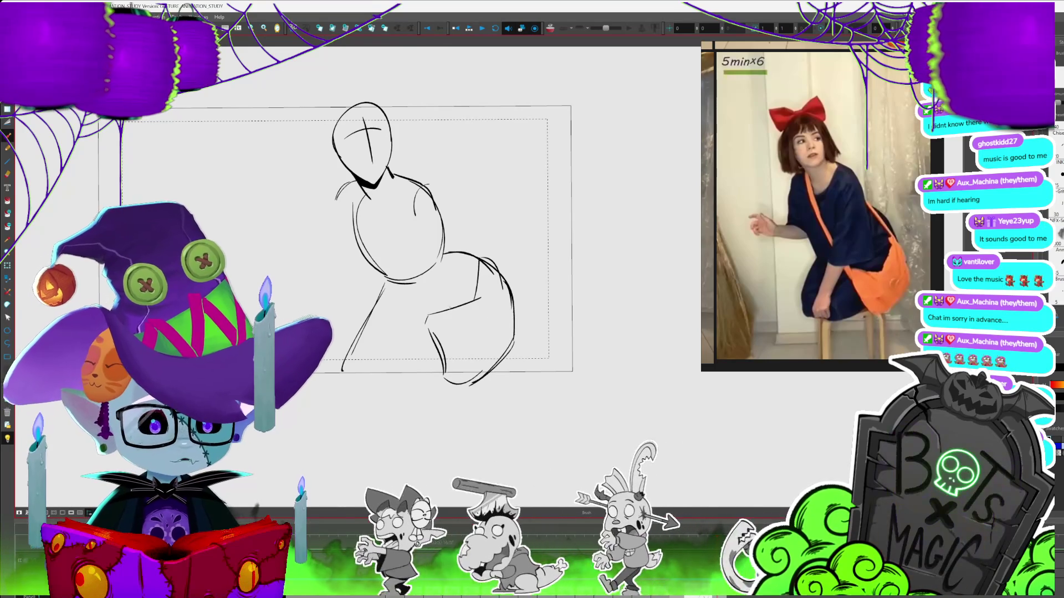
mouse_move(416, 202)
mouse_down()
mouse_move(419, 299)
mouse_move(480, 297)
mouse_up()
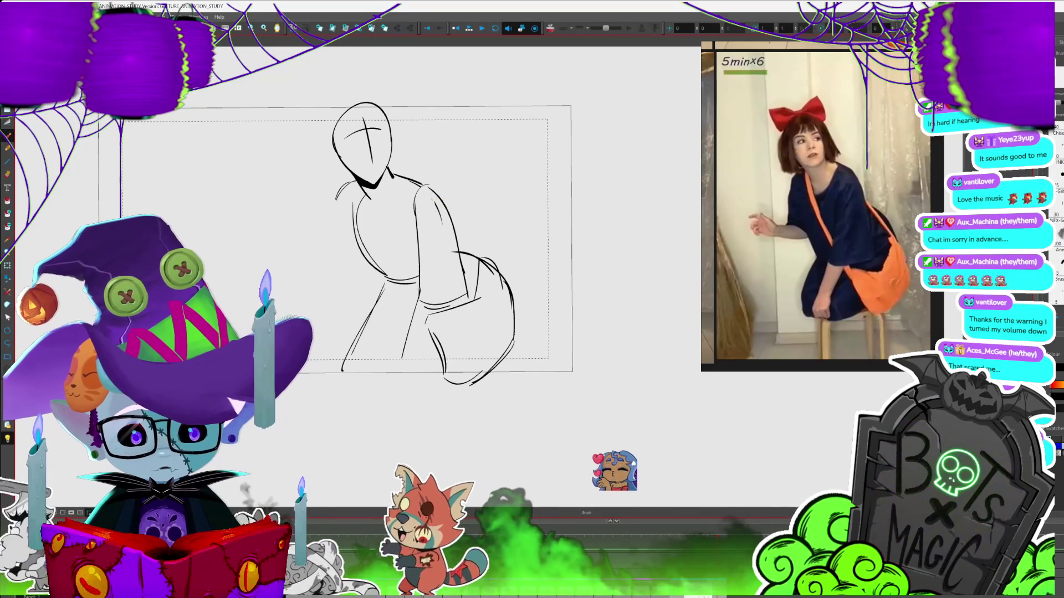
drag(437, 304, 403, 357)
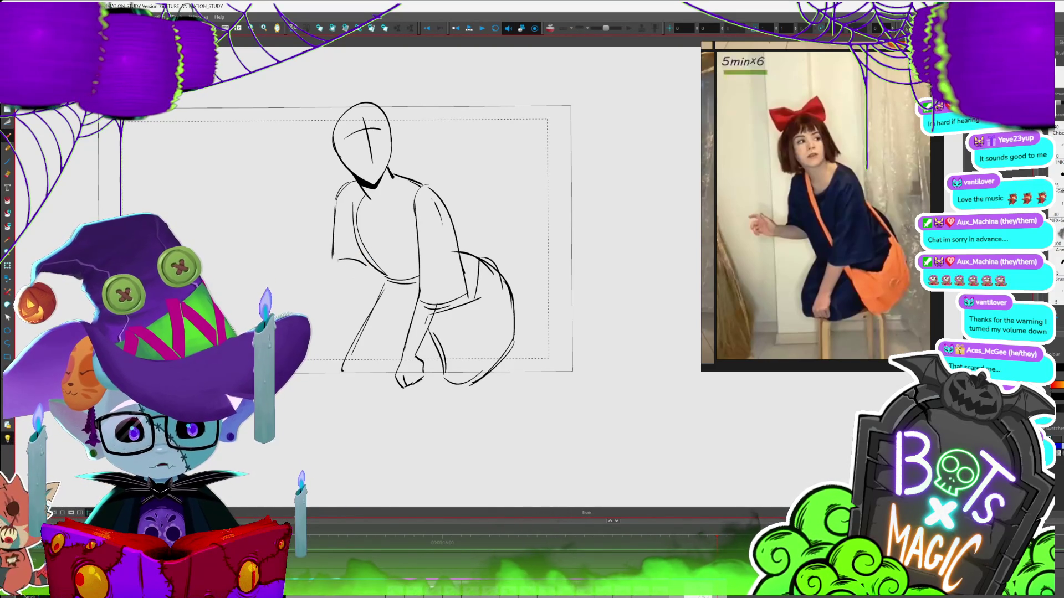
- Redraw the reaching hand at the arm's end and add the foot
mouse_move(273, 236)
mouse_down()
mouse_move(286, 271)
mouse_move(277, 246)
mouse_move(273, 276)
mouse_move(351, 281)
mouse_up()
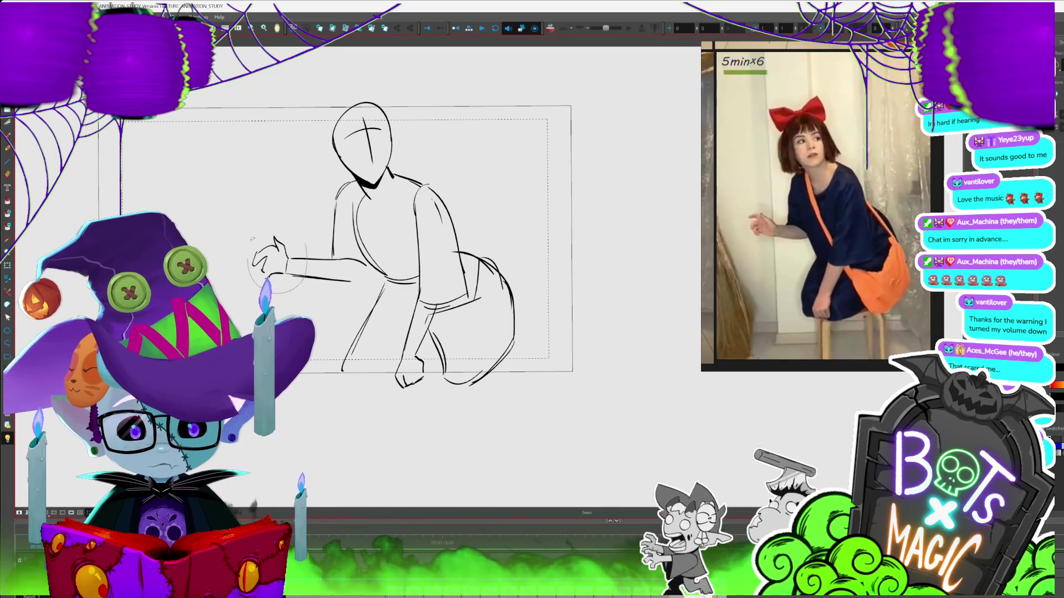
key(Delete)
key(ctrl+z)
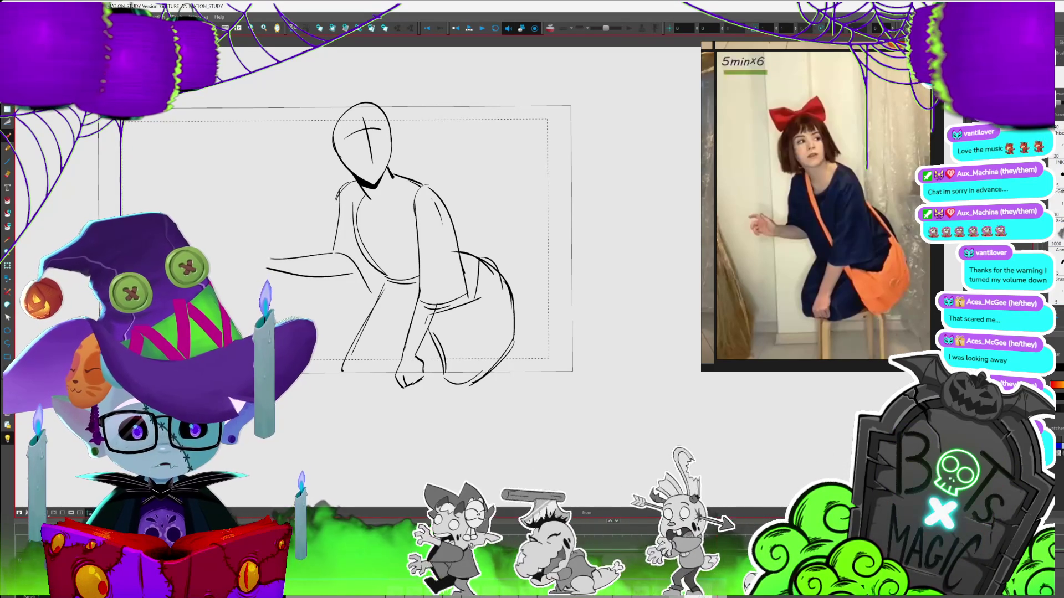
drag(248, 237, 270, 257)
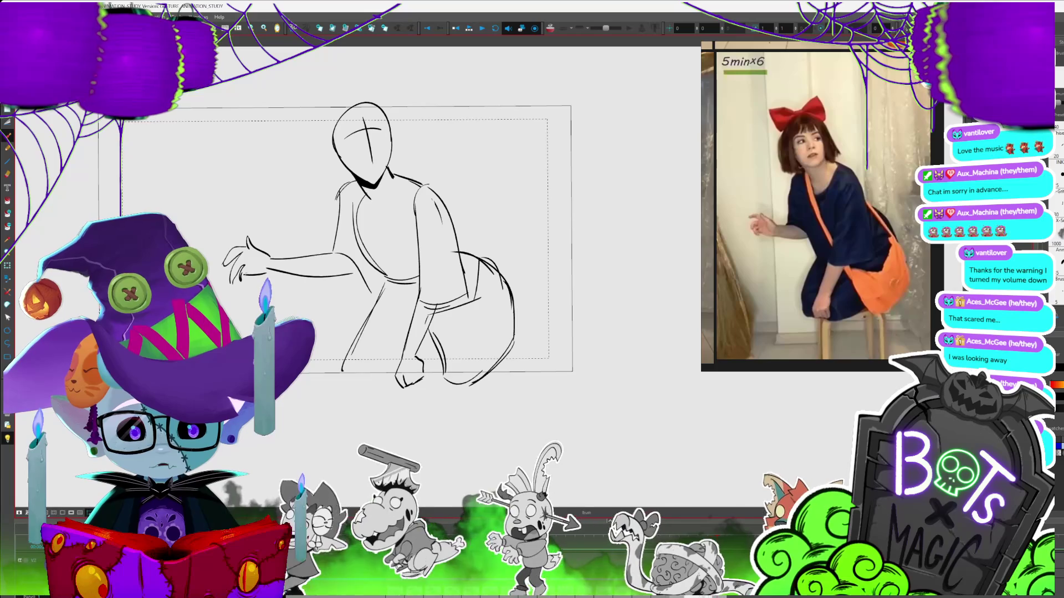
drag(373, 383, 395, 395)
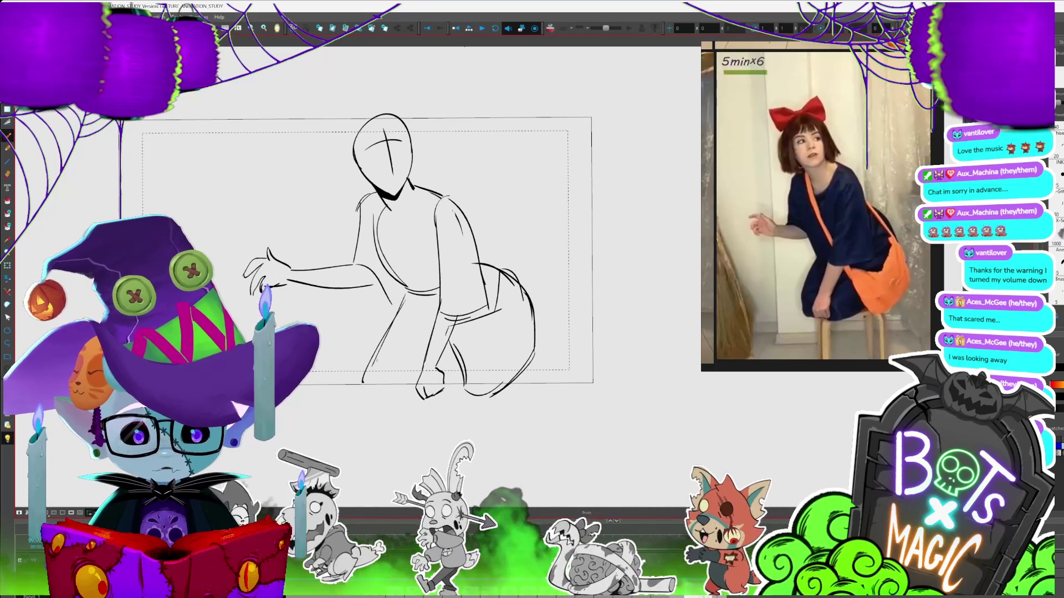
mouse_move(366, 377)
mouse_down()
mouse_move(391, 407)
mouse_move(438, 413)
mouse_up()
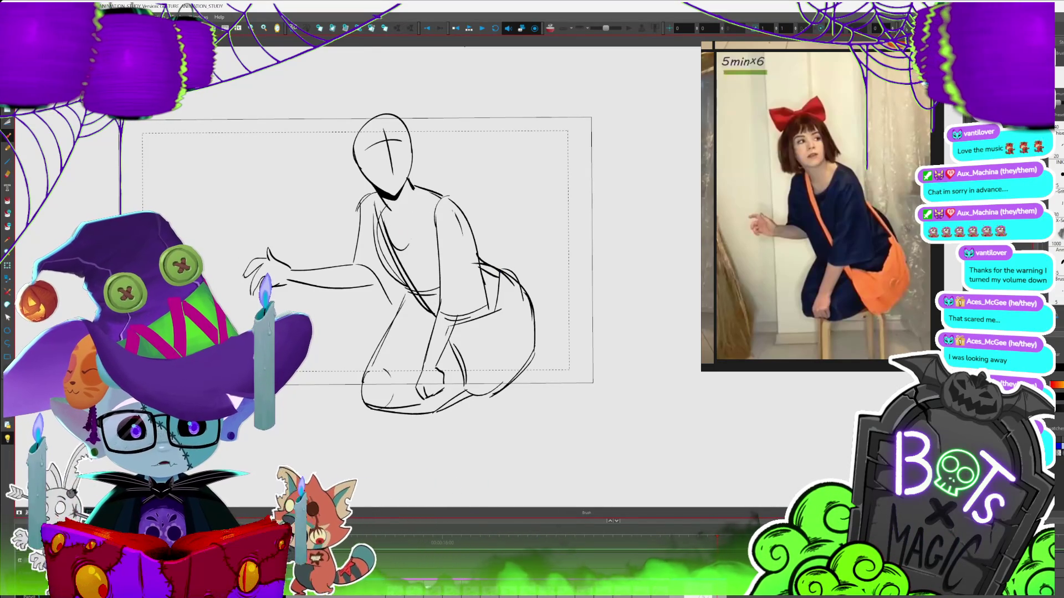
scroll(482, 270, up, 2)
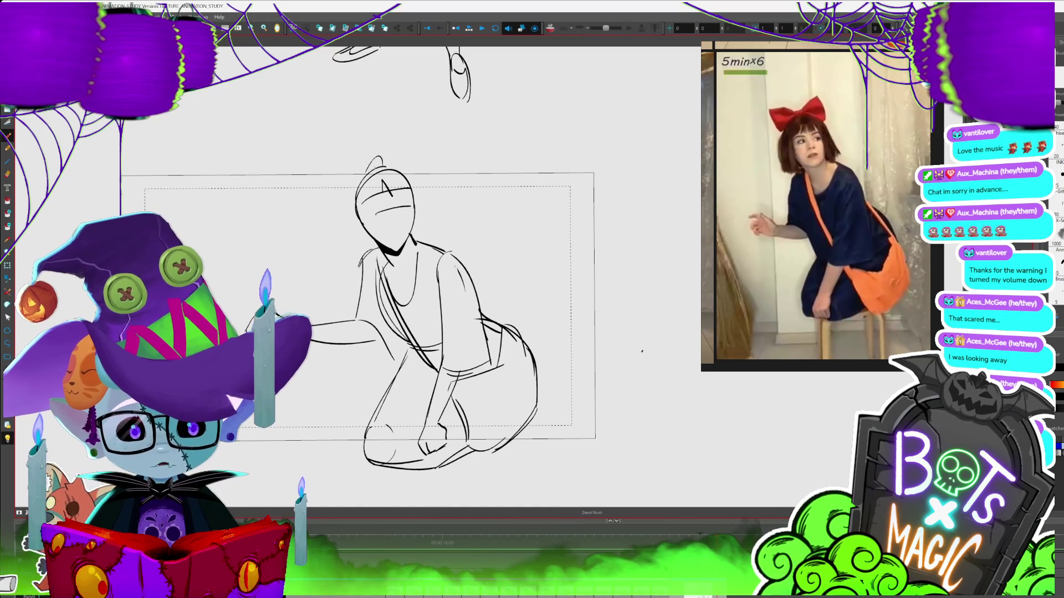
- Add the hair bow loops, an eye and the nose to the kneeling girl's head, then zoom out
drag(381, 154, 394, 143)
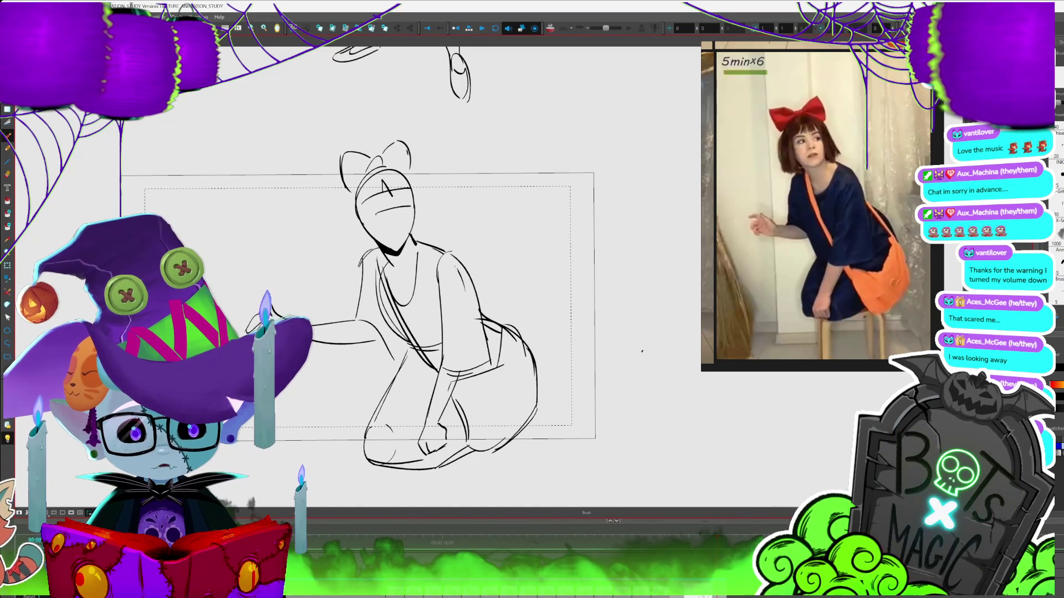
drag(364, 178, 353, 191)
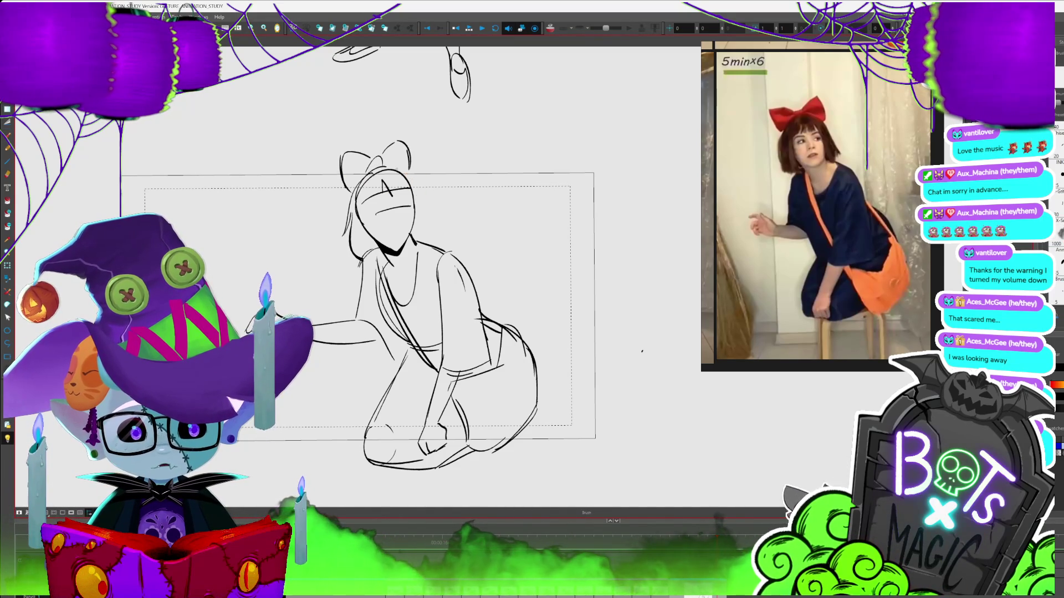
drag(405, 170, 422, 197)
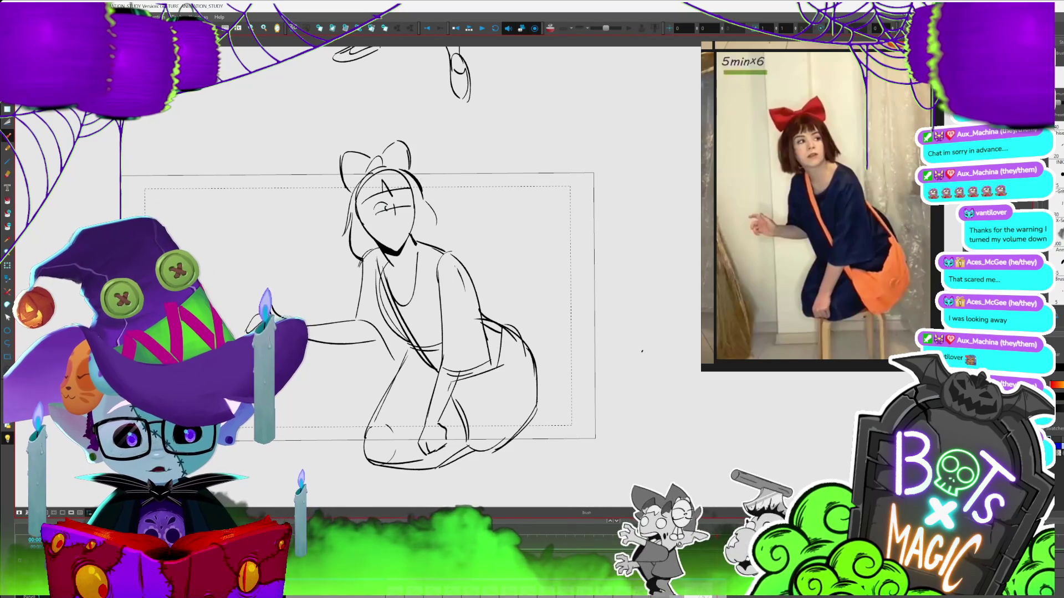
mouse_move(402, 198)
mouse_down()
mouse_move(413, 205)
mouse_move(427, 181)
mouse_move(397, 218)
mouse_up()
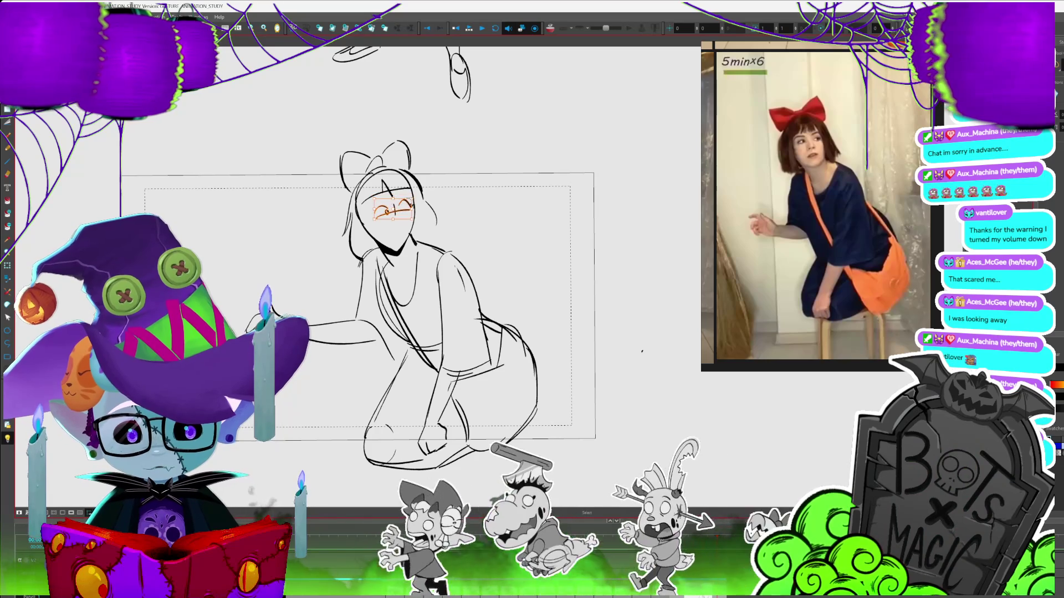
key(alt+b)
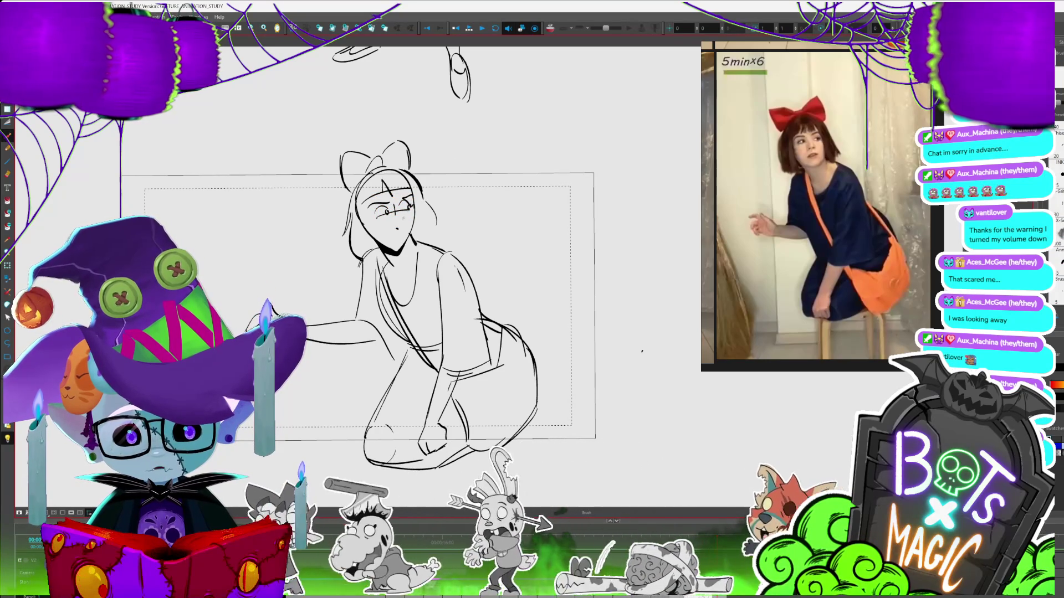
drag(393, 218, 395, 227)
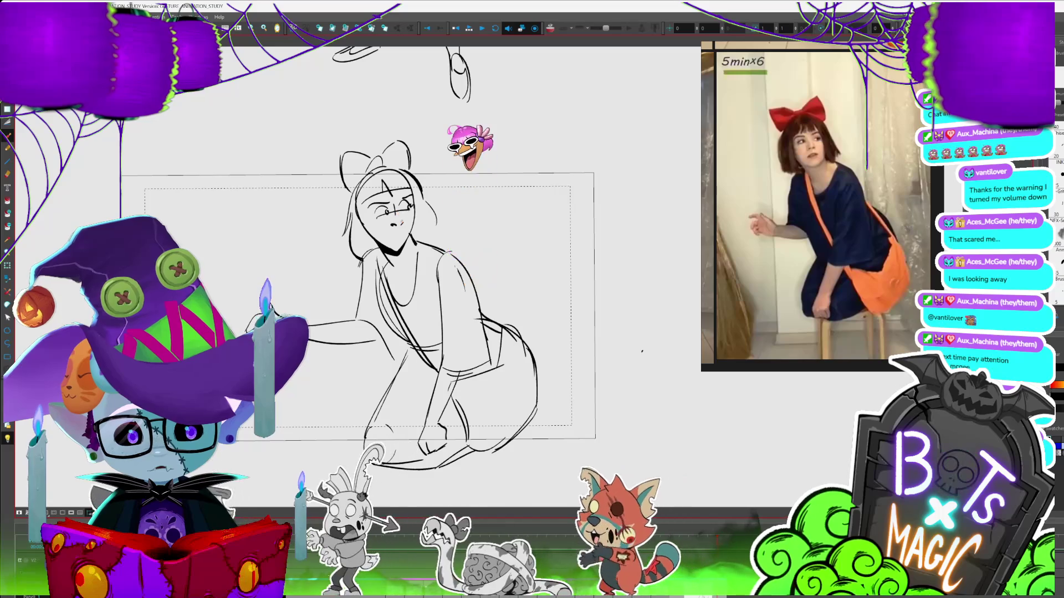
key(2)
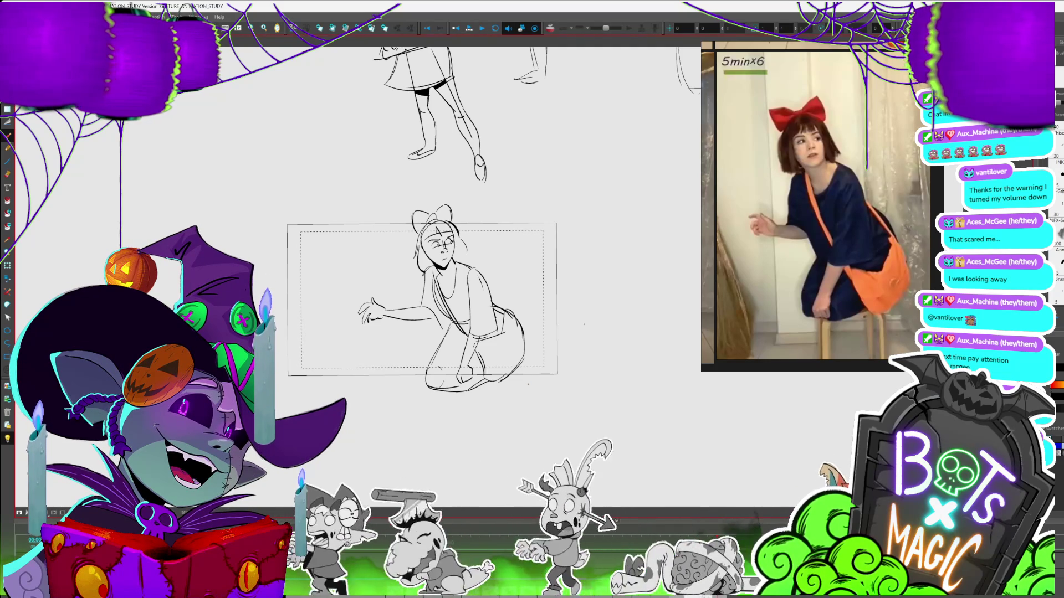
click(844, 217)
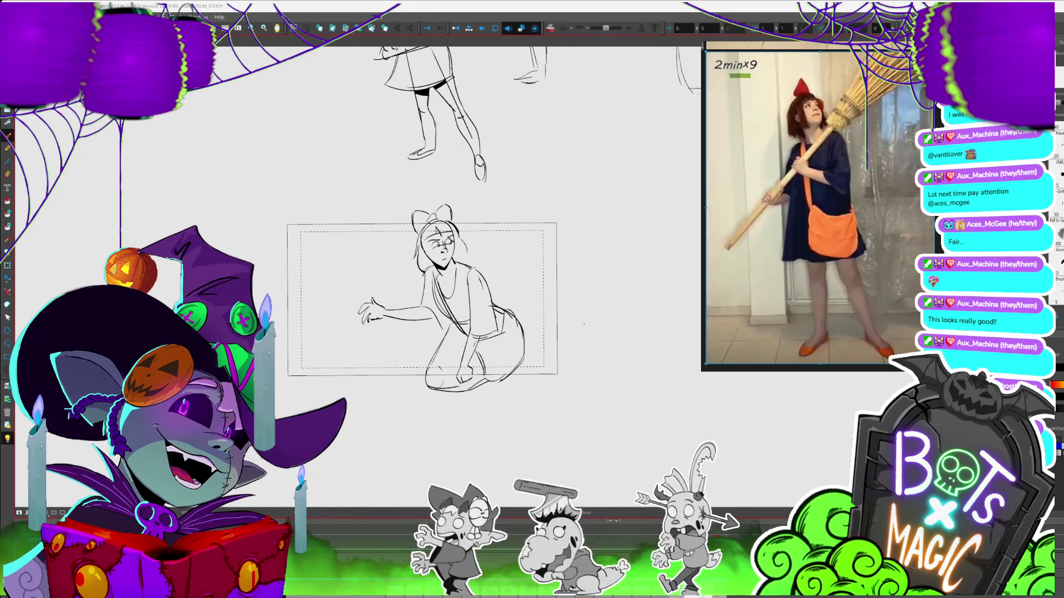
scroll(561, 307, down, 3)
mouse_move(549, 238)
mouse_down()
mouse_move(422, 344)
mouse_move(520, 309)
mouse_move(400, 166)
mouse_up()
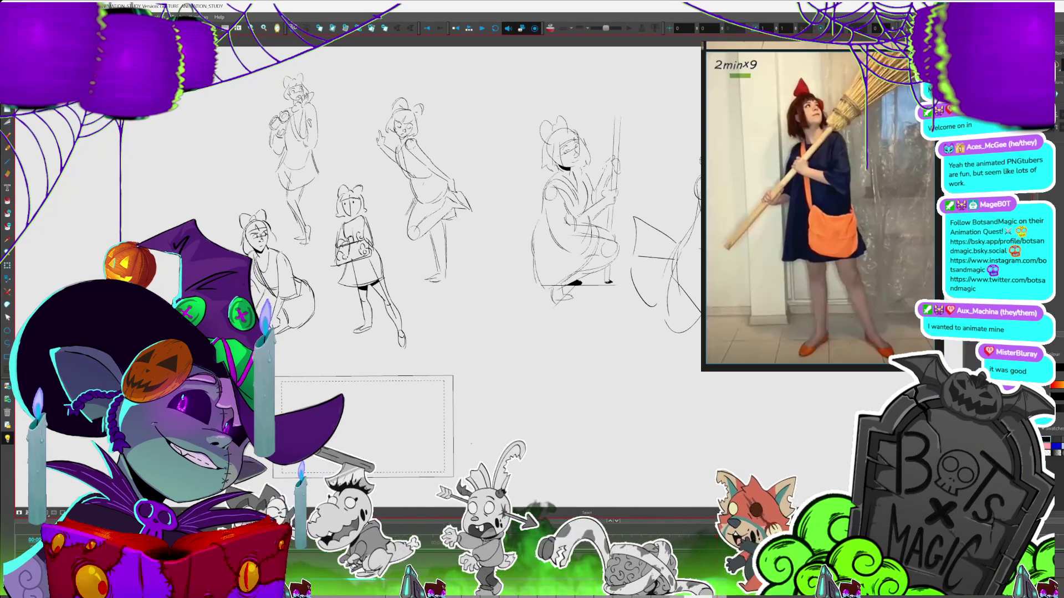
- Pan to the empty camera frame and switch to the browser with the shared image
scroll(354, 221, right, 5)
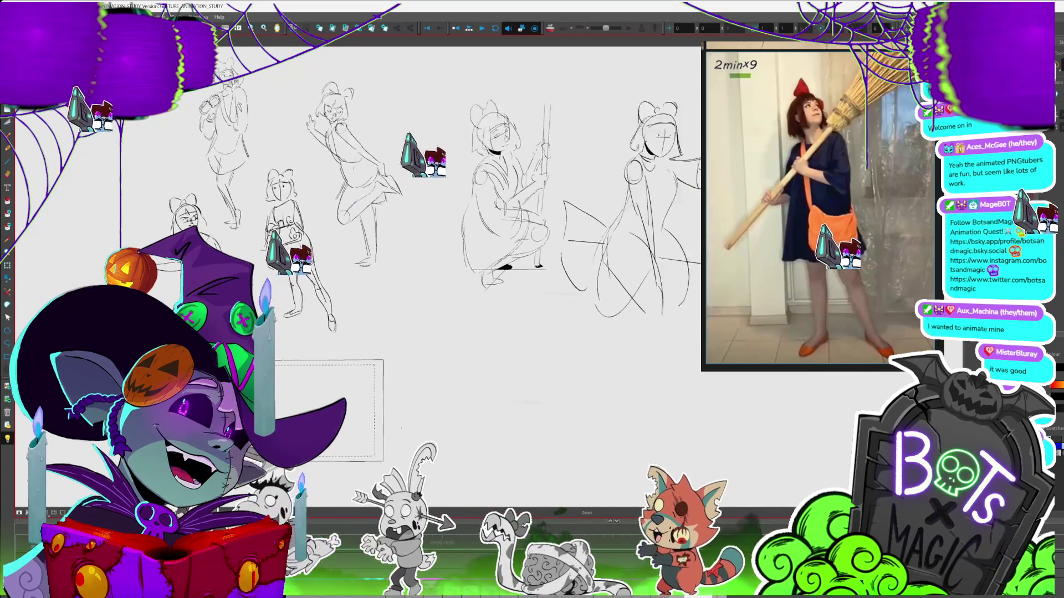
scroll(355, 222, down, 5)
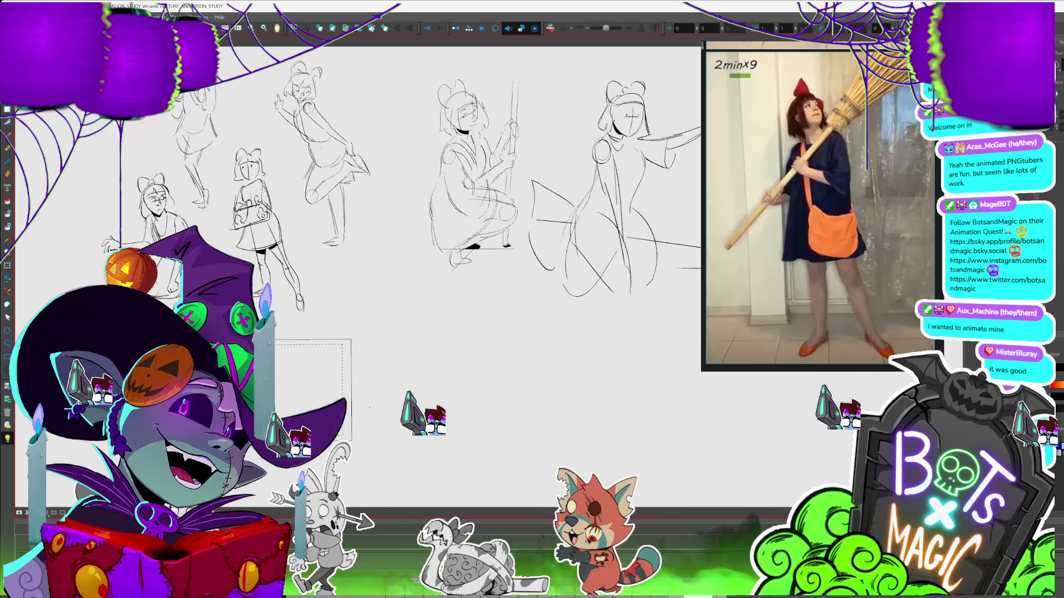
scroll(682, 228, up, 3)
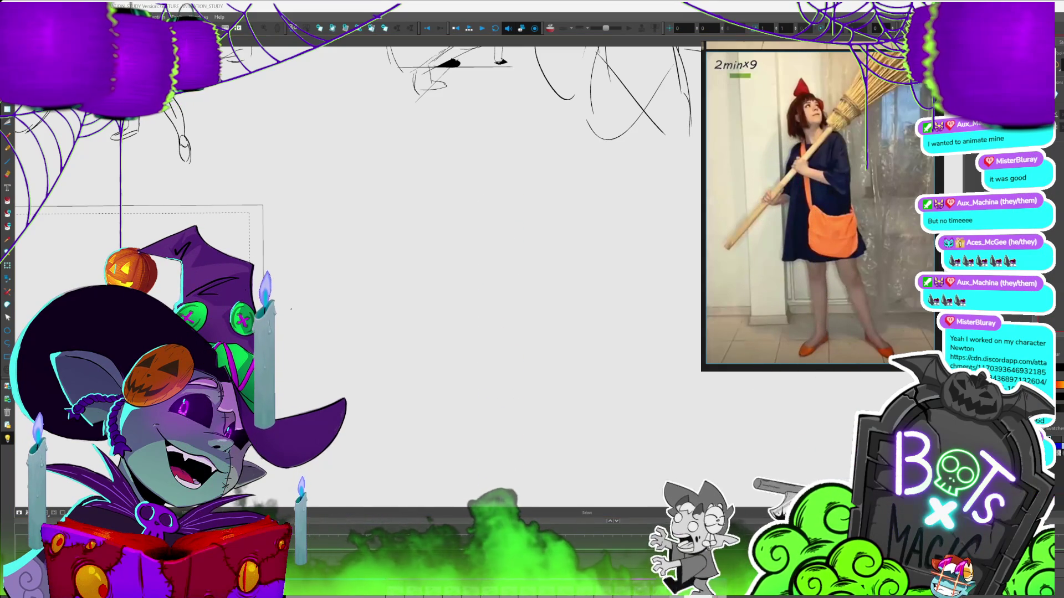
key(alt+Tab)
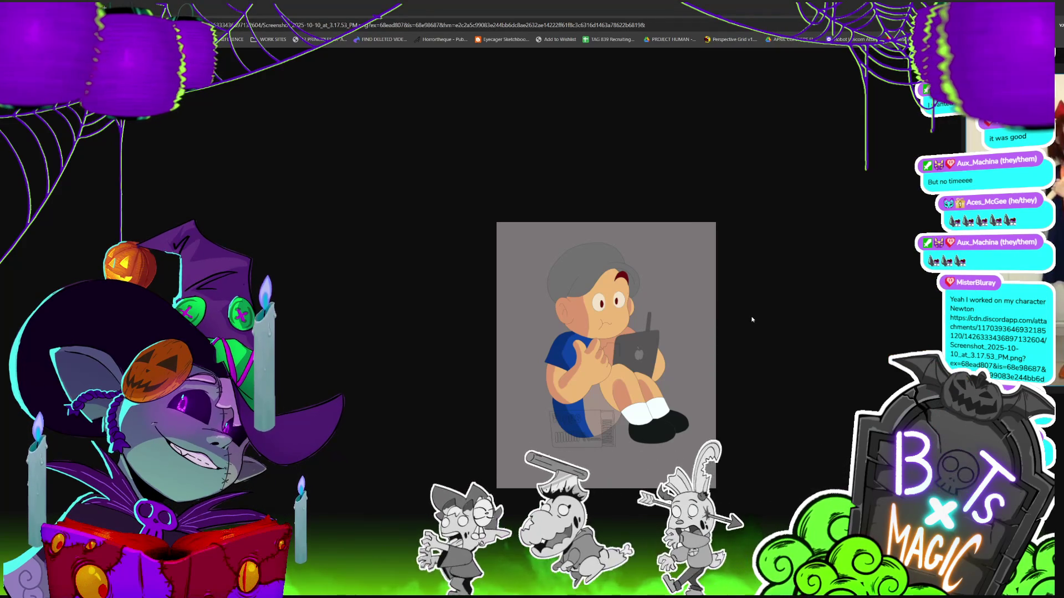
- Zoom in on the shared tablet-holding character image, then return to Harmony
ctrl+scroll(751, 318, up, 3)
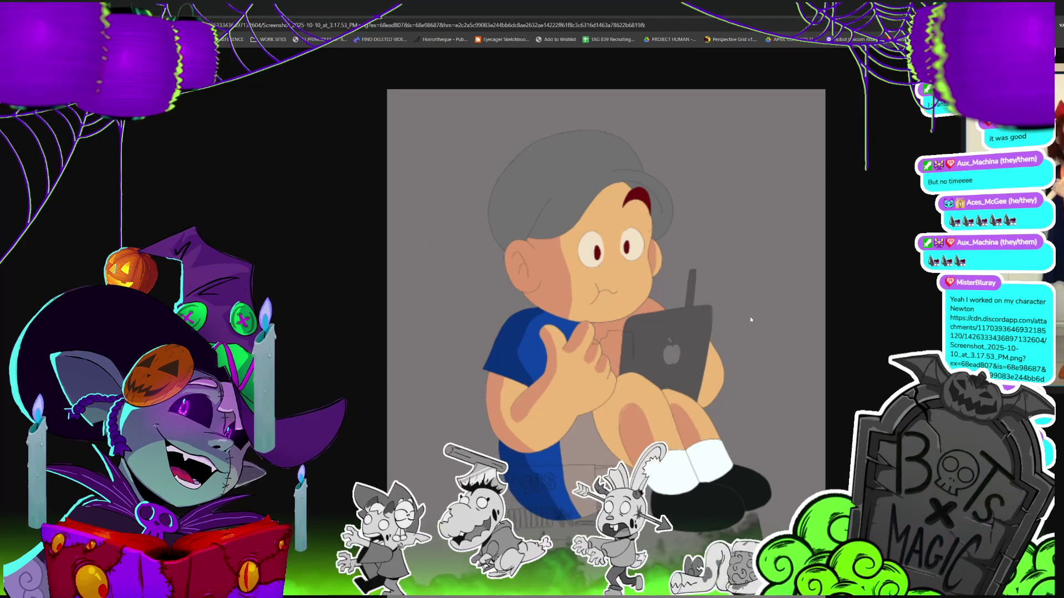
ctrl+scroll(750, 317, up, 1)
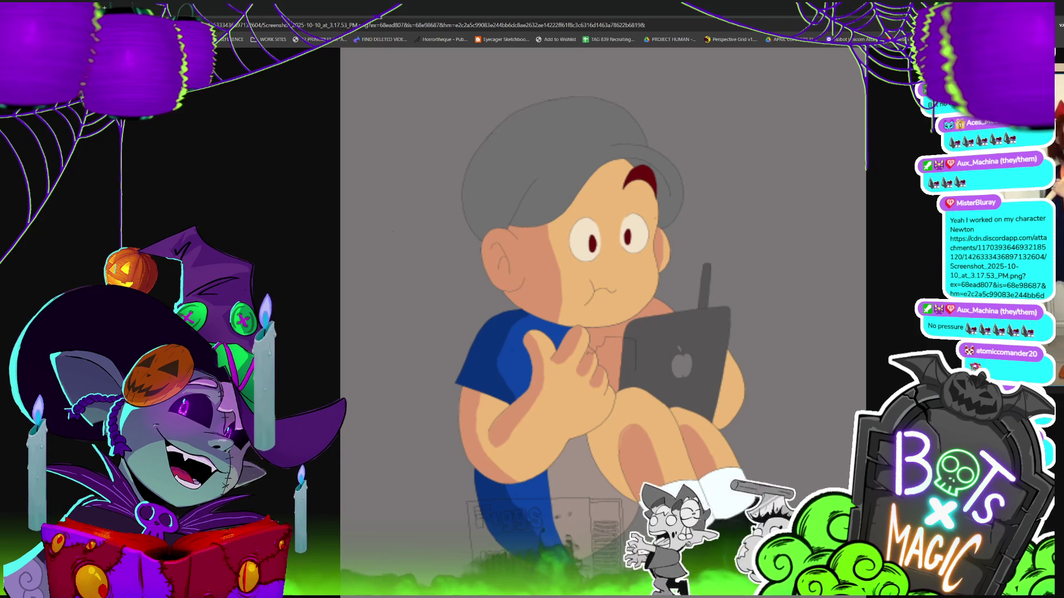
key(alt+Tab)
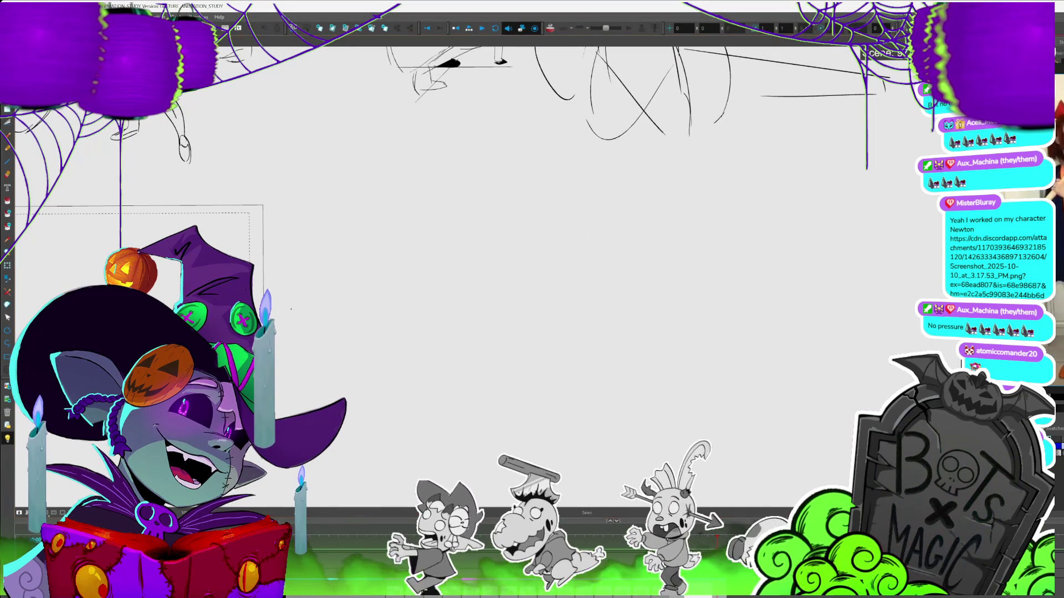
- Bring the 'Untitled' broom-pose reference video forward and shift it up-left over the canvas's right side
key(alt+Tab)
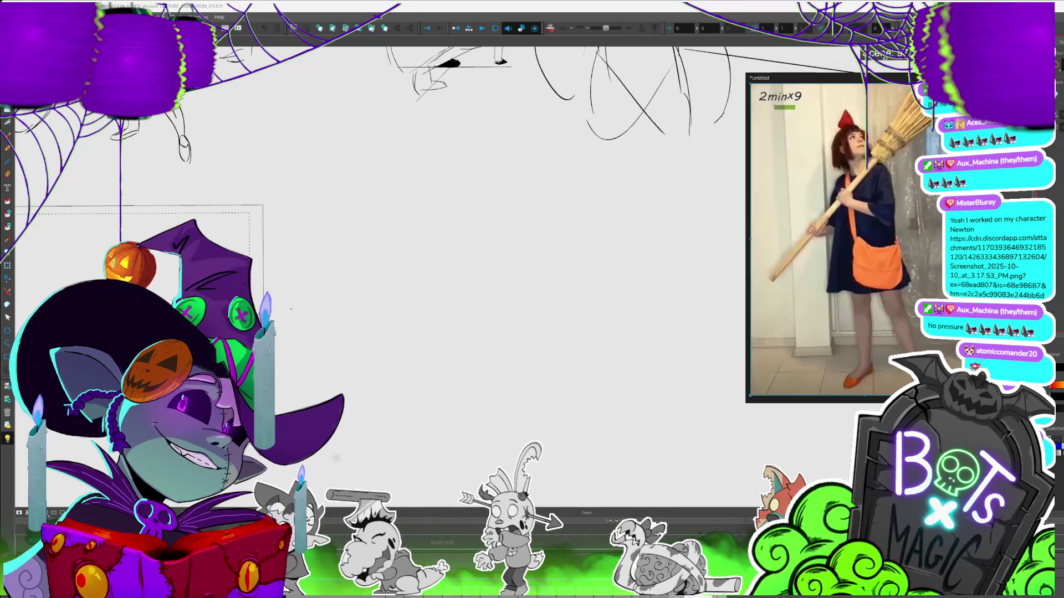
drag(907, 81, 878, 69)
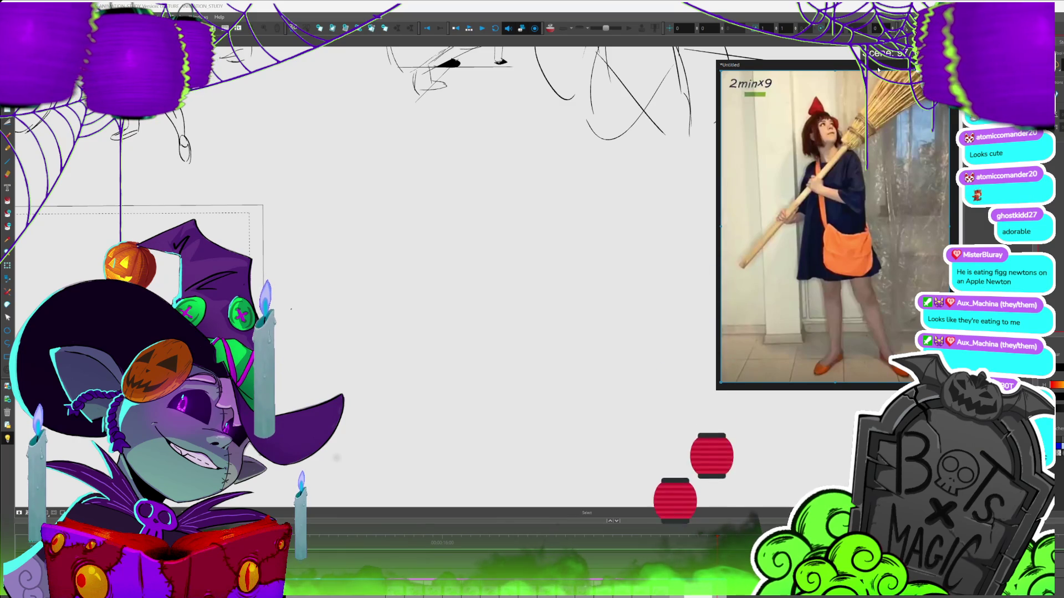
scroll(366, 277, up, 2)
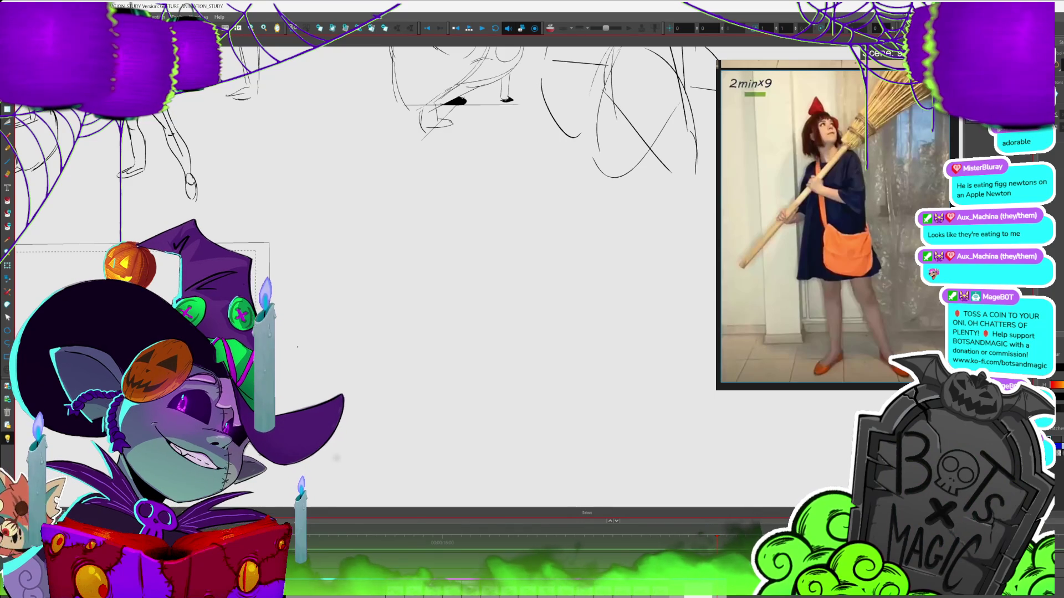
- Center the empty camera frame and brush in a head circle with crossing construction lines
key(shift+m)
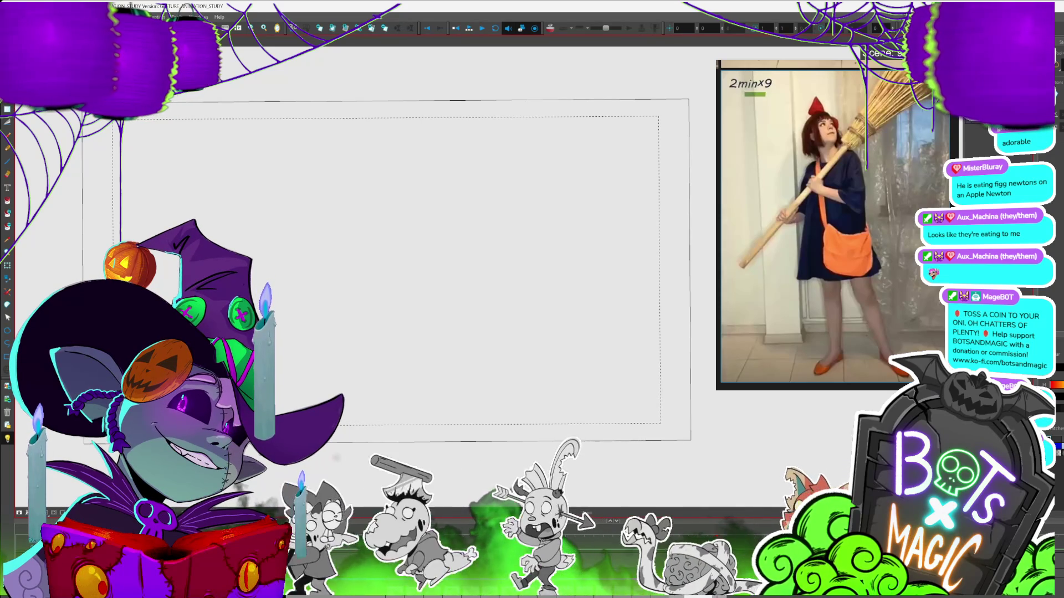
key(alt+b)
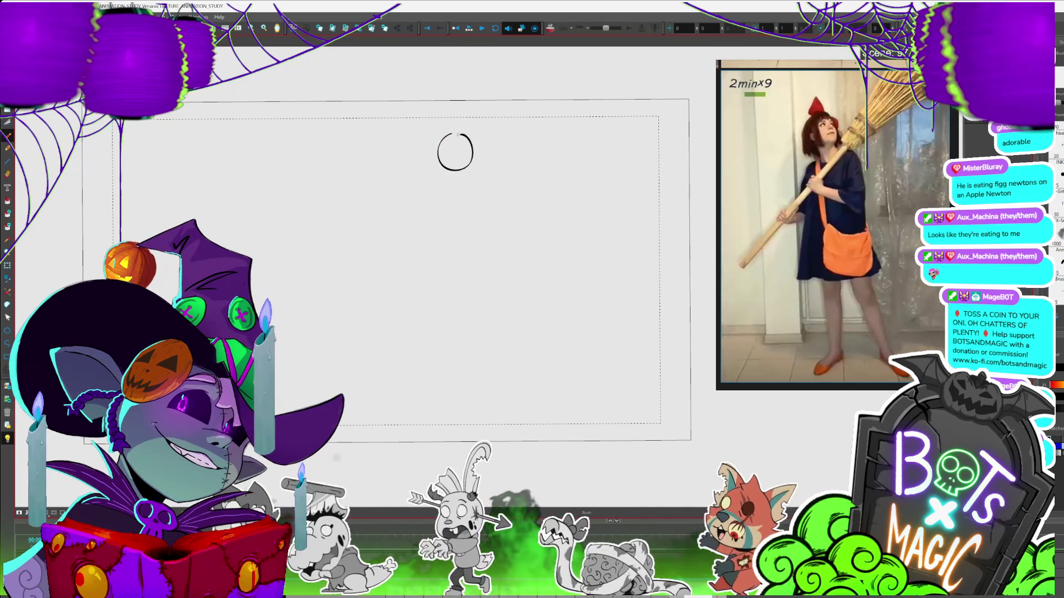
mouse_move(456, 134)
mouse_down()
mouse_move(457, 170)
mouse_move(472, 150)
mouse_move(450, 185)
mouse_up()
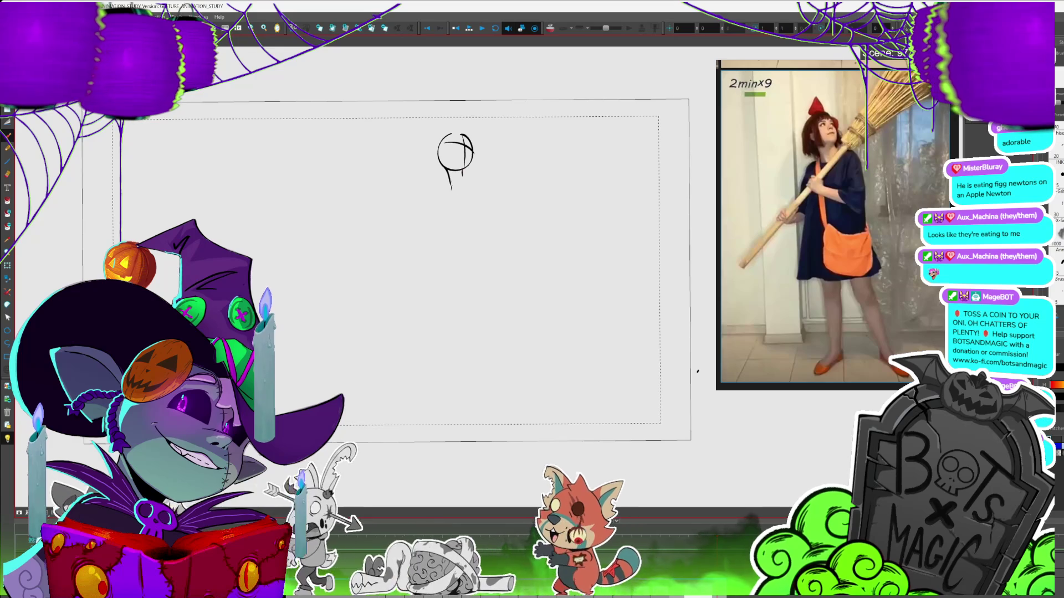
- Sketch the neck, shoulder and torso below the head, with a rough broom handle across the body
drag(449, 182, 433, 203)
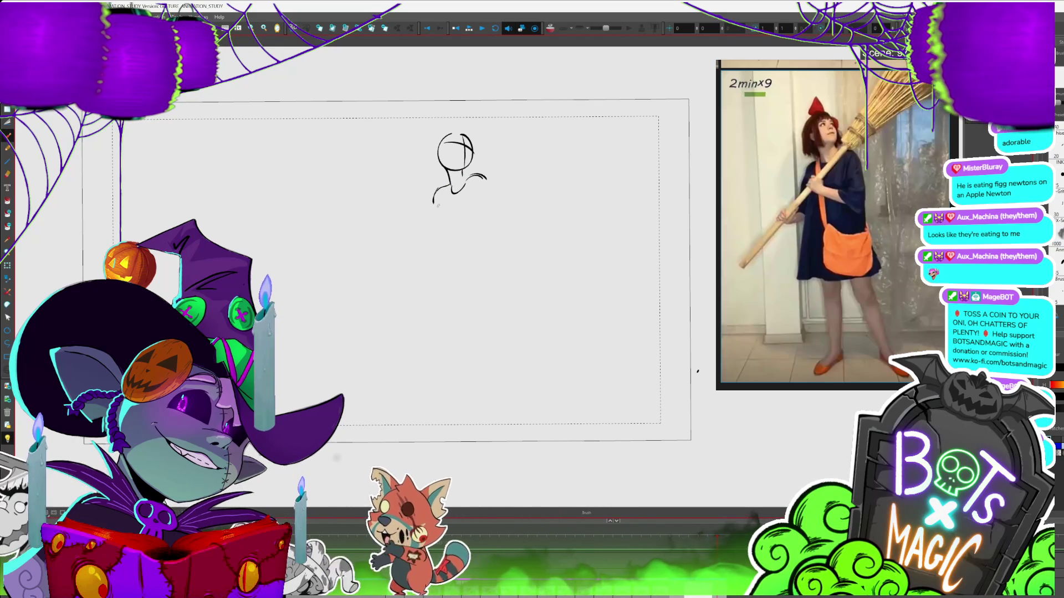
drag(450, 190, 443, 236)
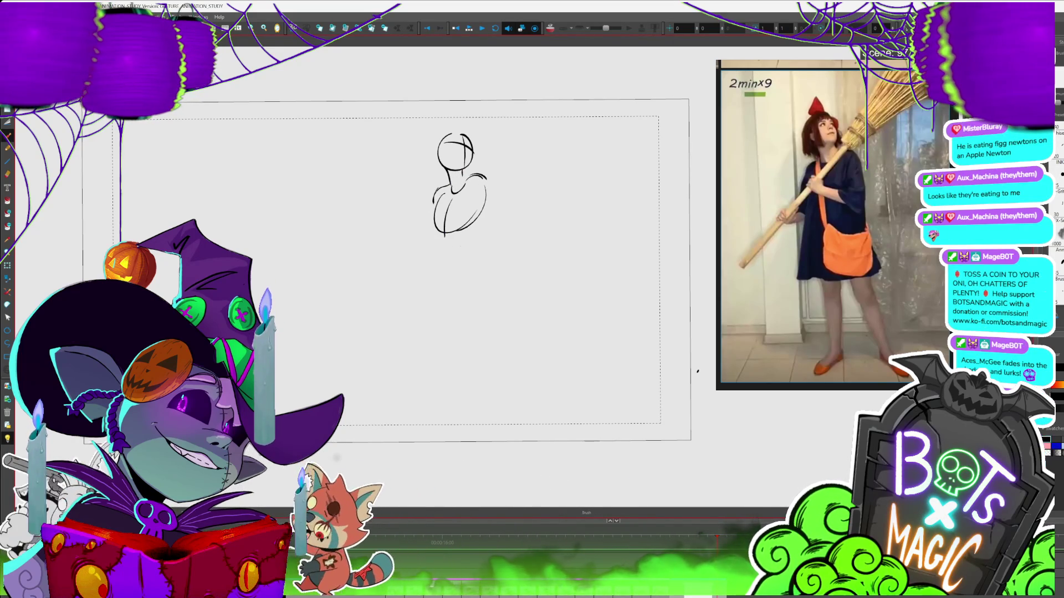
drag(584, 378, 580, 373)
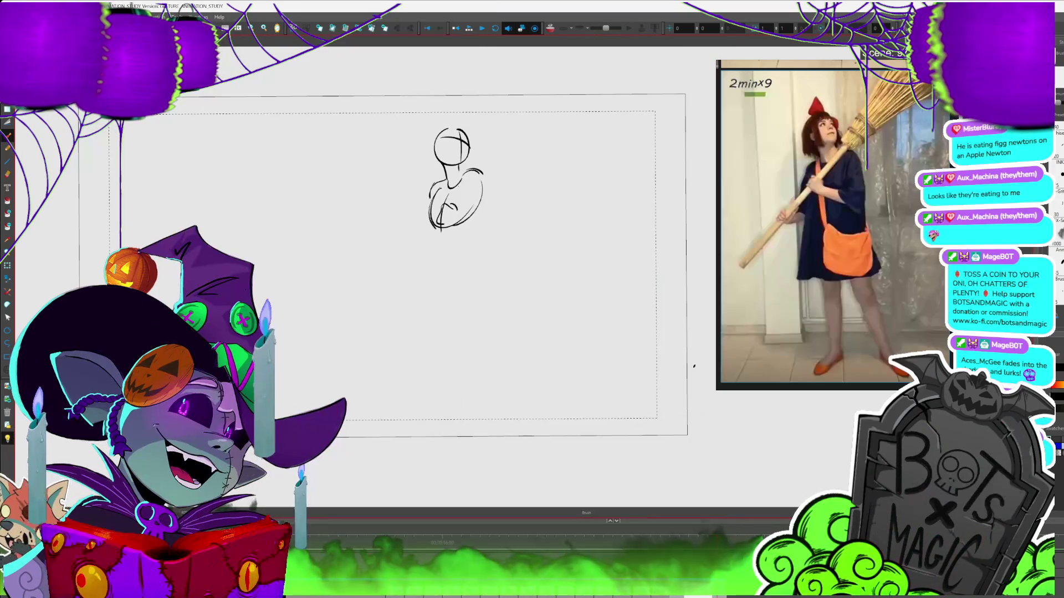
drag(455, 205, 442, 225)
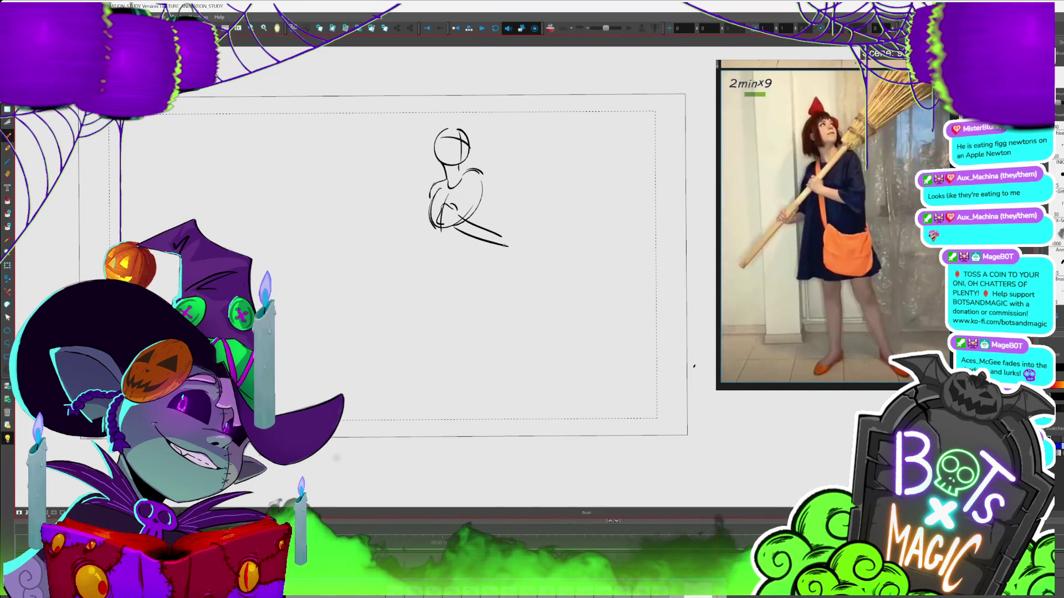
drag(459, 228, 506, 244)
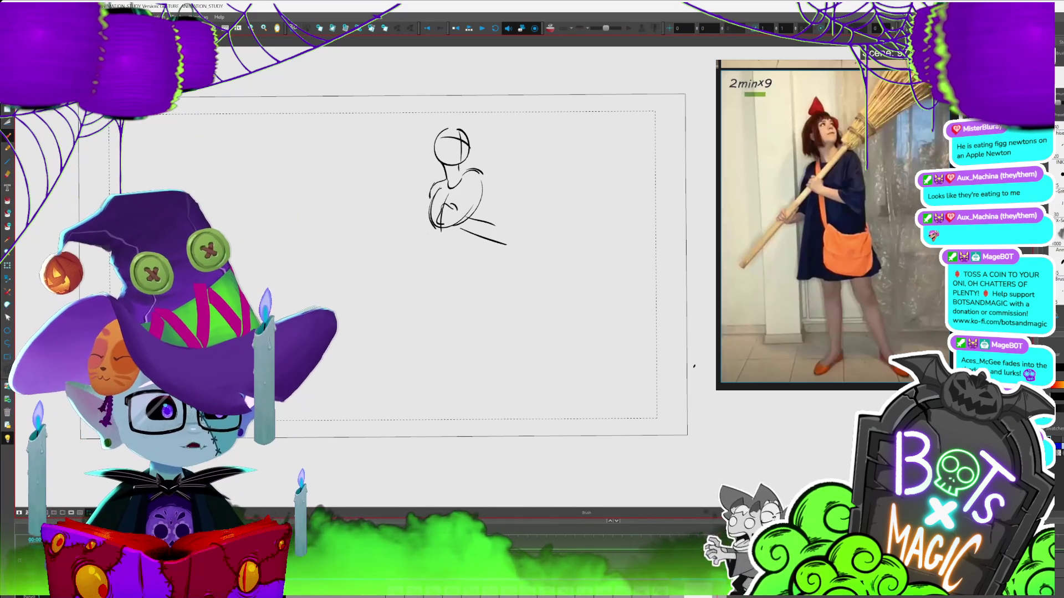
- Draw both sides of the flared skirt and its curved hem
drag(431, 214, 435, 239)
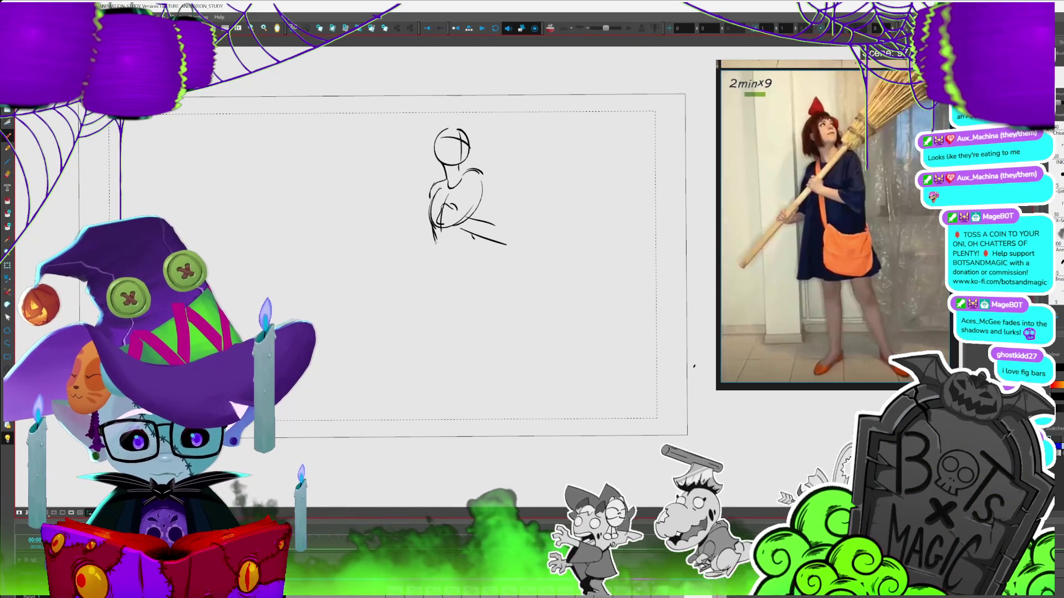
mouse_move(435, 239)
mouse_down()
mouse_move(393, 313)
mouse_move(494, 328)
mouse_up()
drag(476, 235, 507, 319)
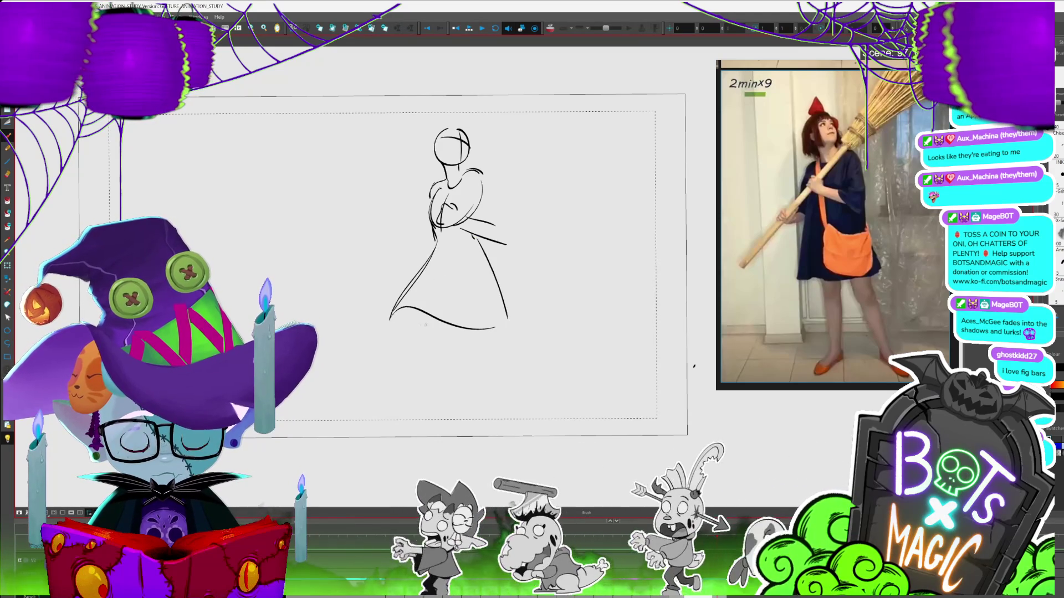
drag(391, 322, 449, 333)
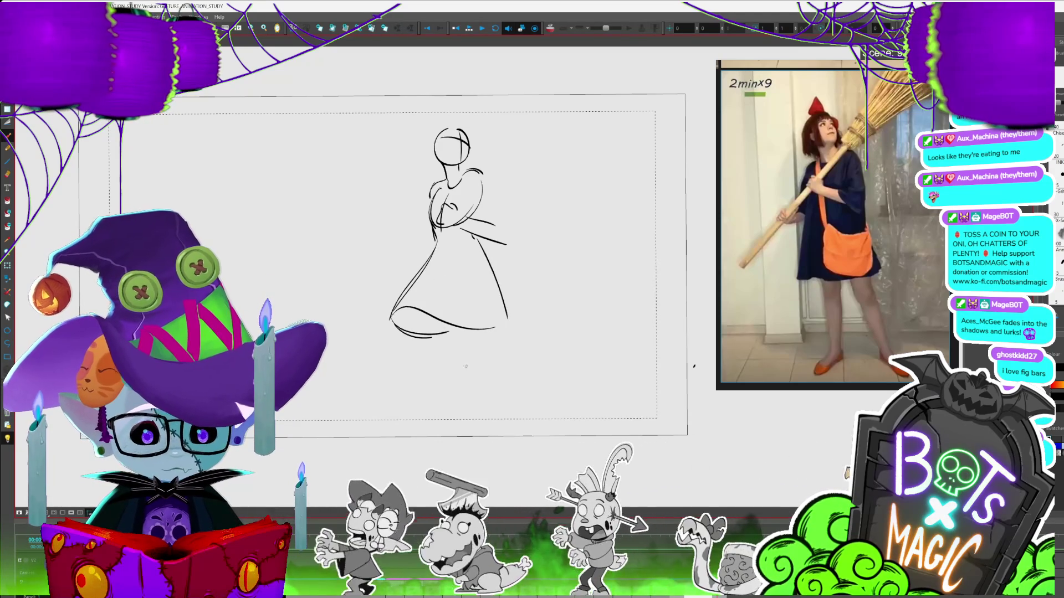
- Add the legs below the skirt and the left foot
drag(430, 311, 435, 398)
mouse_move(446, 327)
mouse_down()
mouse_move(449, 399)
mouse_move(489, 402)
mouse_up()
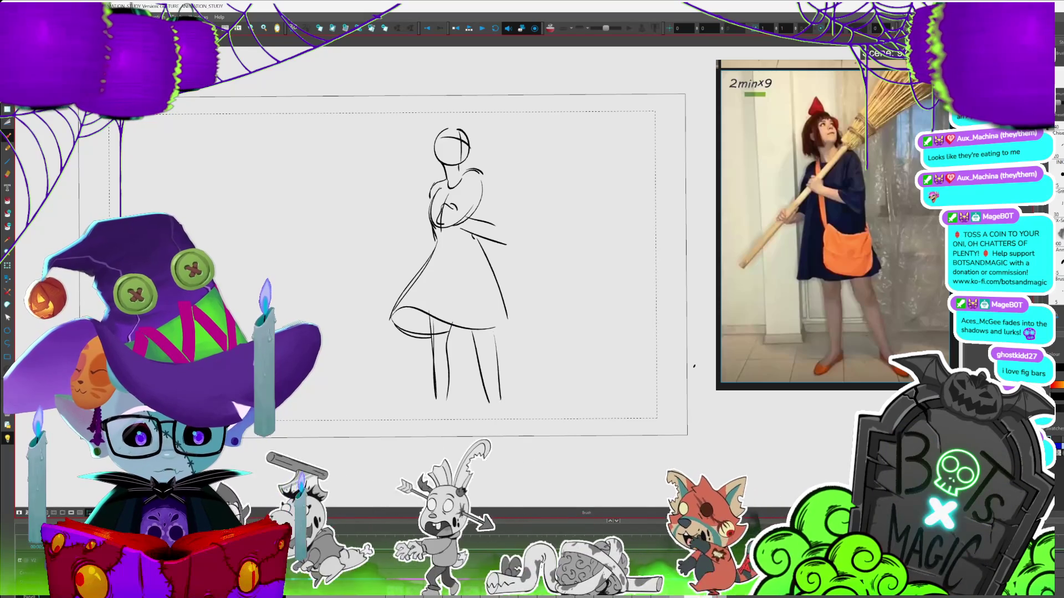
drag(694, 366, 680, 319)
drag(423, 361, 400, 378)
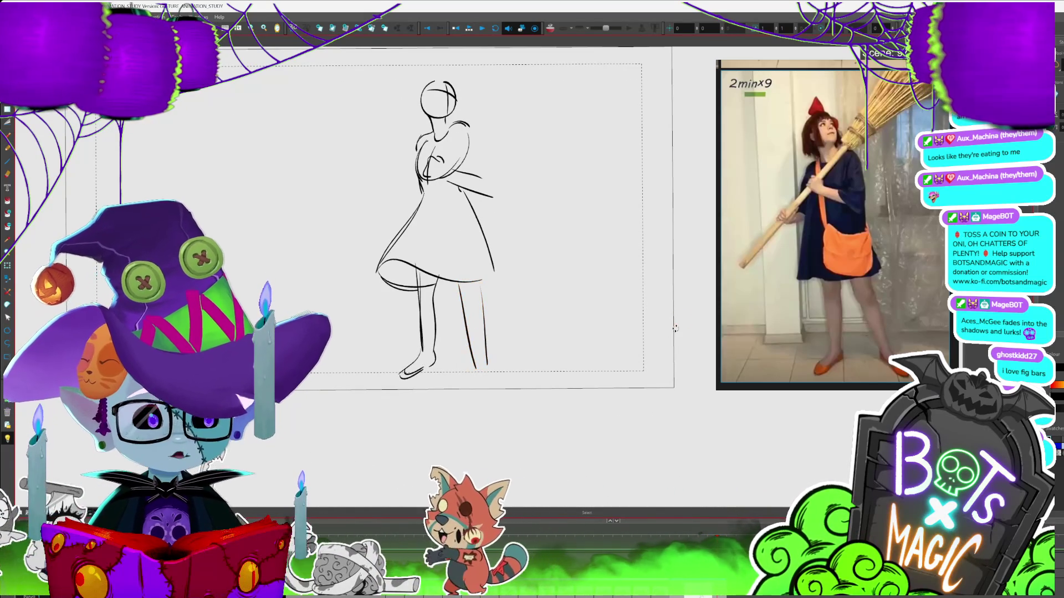
drag(675, 328, 680, 294)
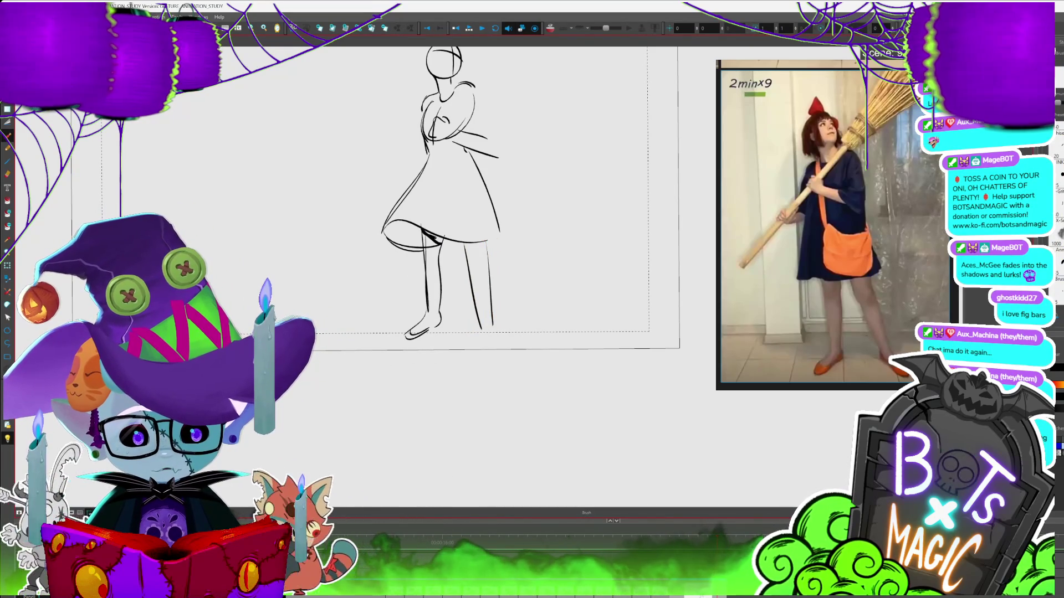
- Fill the shadow under the skirt solid black and extend the right leg to the foot
key(alt+i)
click(399, 232)
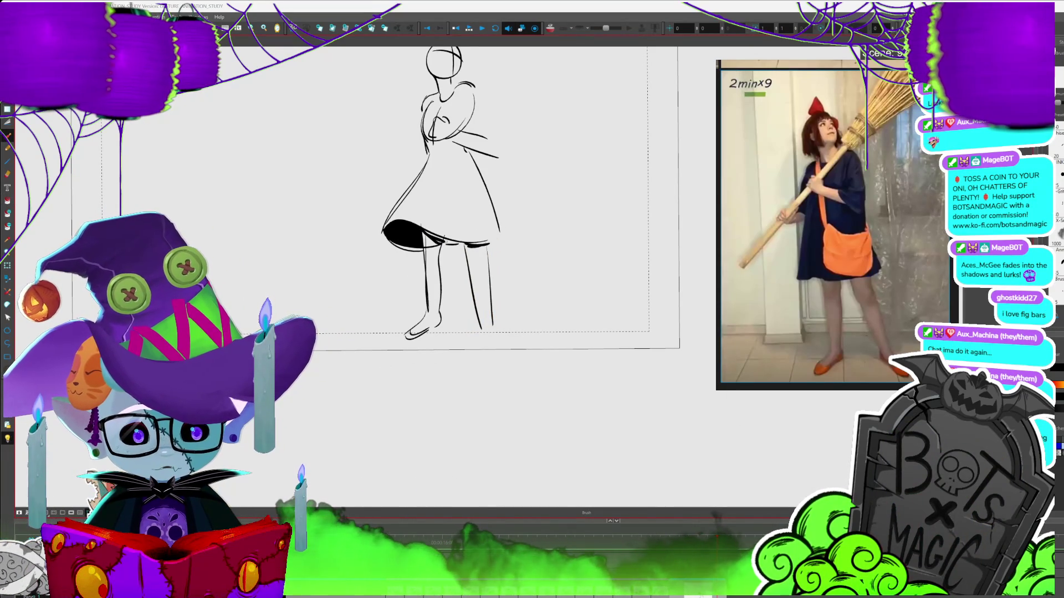
drag(481, 330, 493, 352)
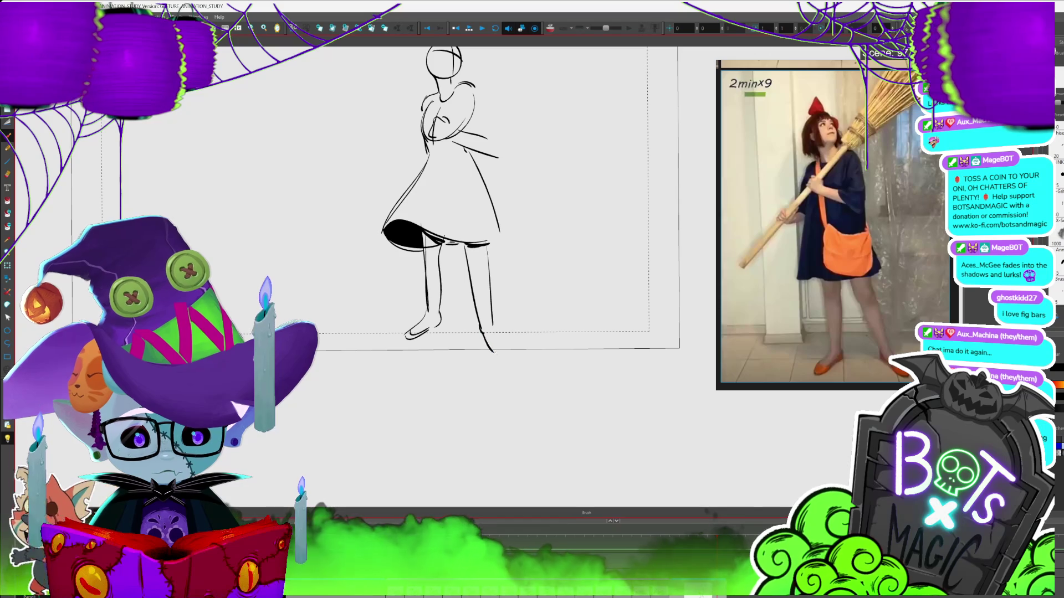
scroll(570, 442, up, 3)
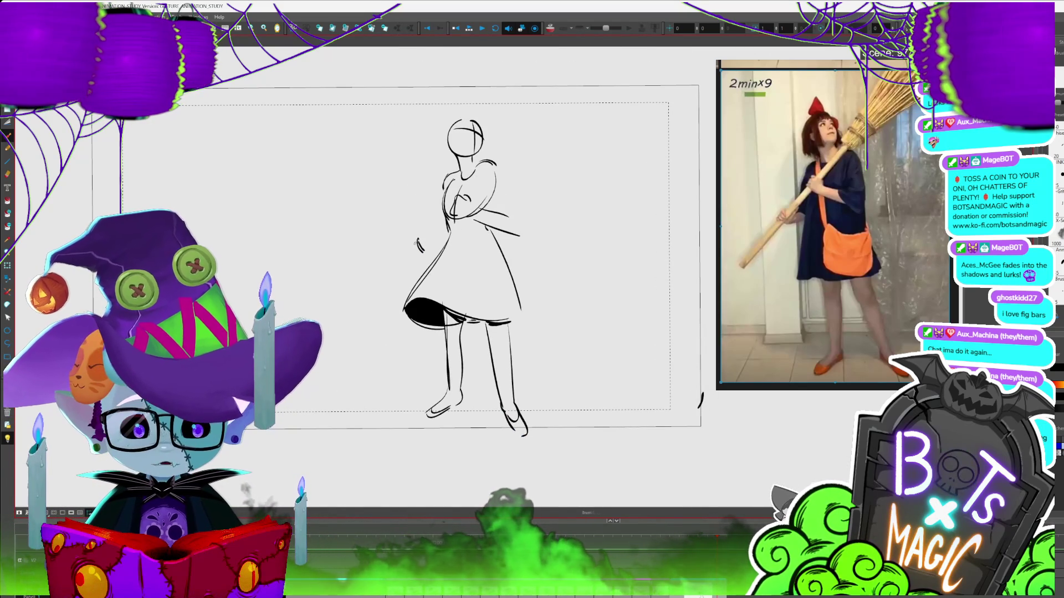
- Draw the diagonal broom handle lines from the arm across the shoulder
mouse_move(472, 186)
mouse_down()
mouse_move(373, 288)
mouse_move(462, 218)
mouse_up()
drag(422, 253, 553, 124)
drag(587, 211, 559, 266)
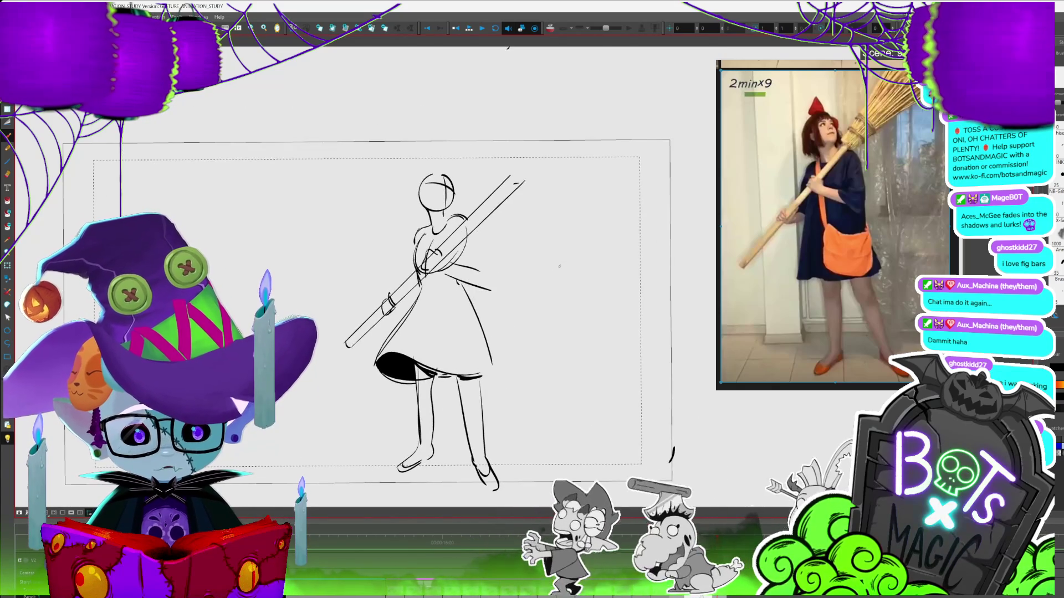
- Delete the old broom strokes and redraw the handle diagonally, extending it above the head
click(444, 245)
key(Delete)
drag(420, 274, 356, 351)
click(389, 304)
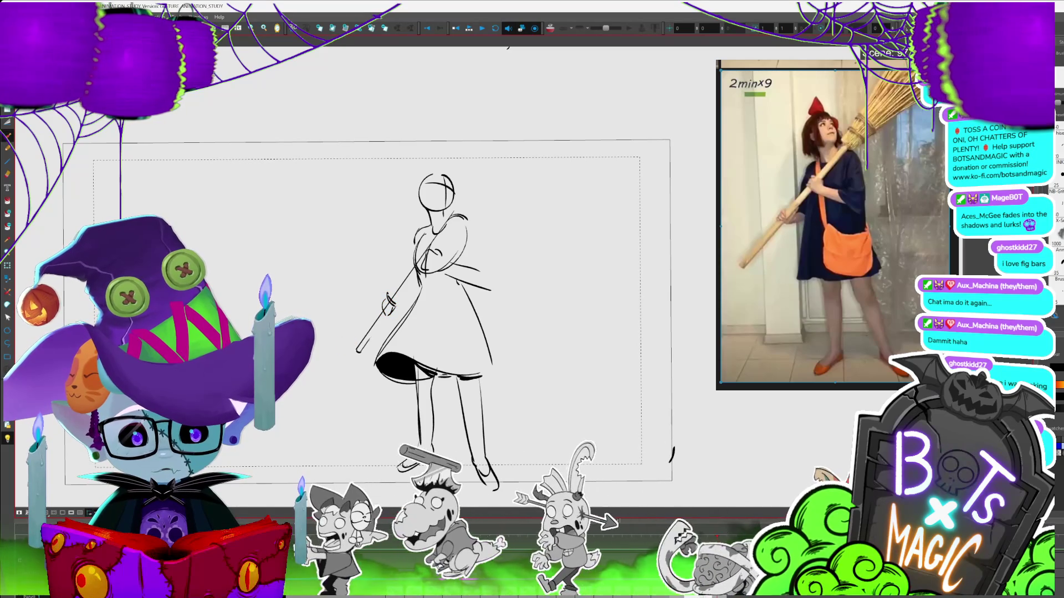
drag(463, 206, 376, 329)
mouse_move(460, 200)
mouse_down()
mouse_move(497, 108)
mouse_move(543, 136)
mouse_move(471, 205)
mouse_up()
- Sketch the hair bun and bow and the left foot, then delete stray marks over the head
drag(419, 178, 440, 167)
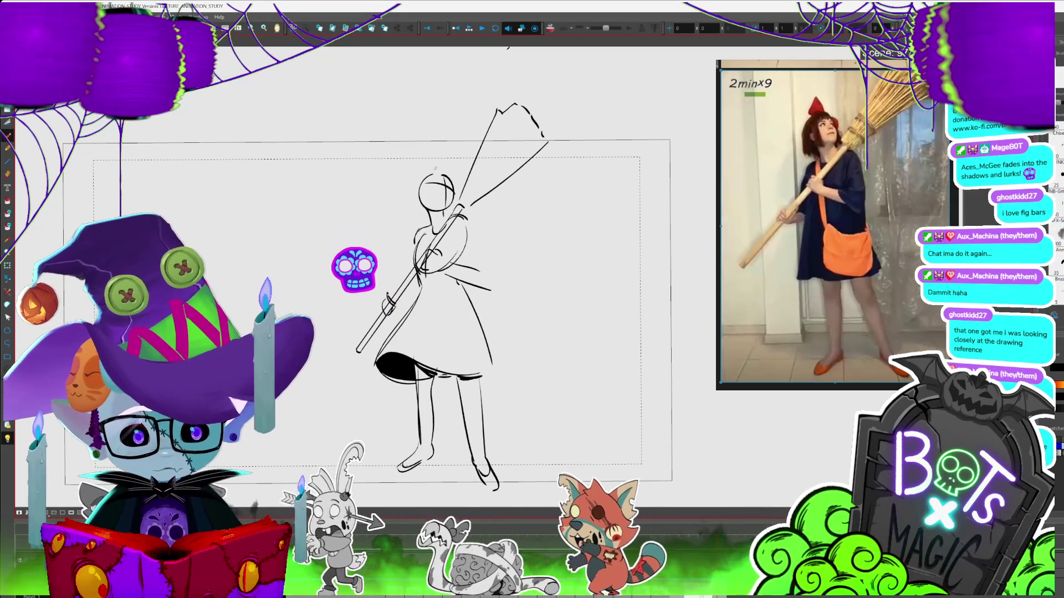
drag(421, 447, 432, 458)
drag(444, 168, 456, 164)
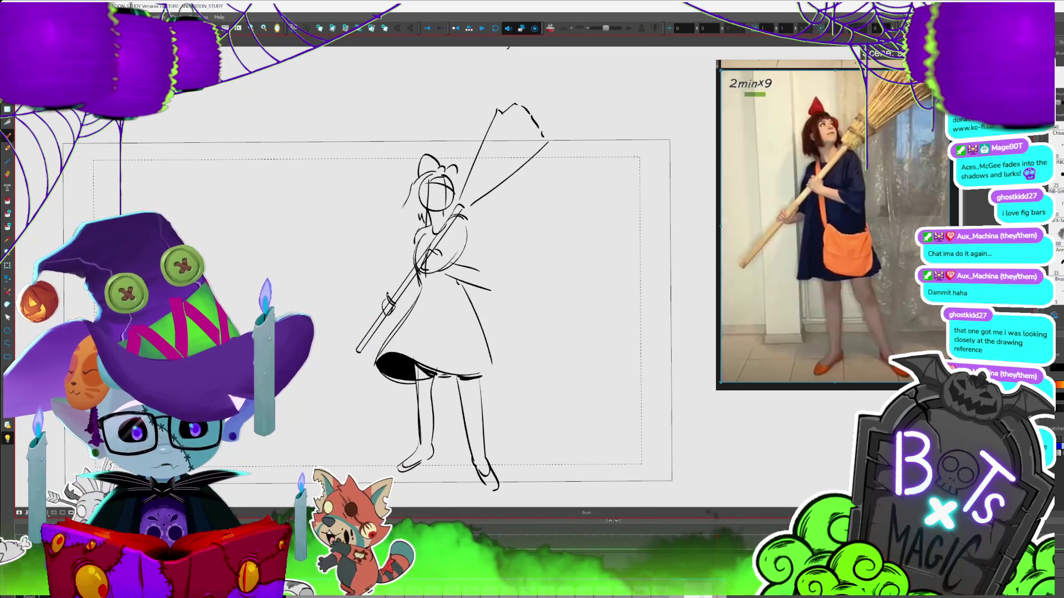
key(alt+s)
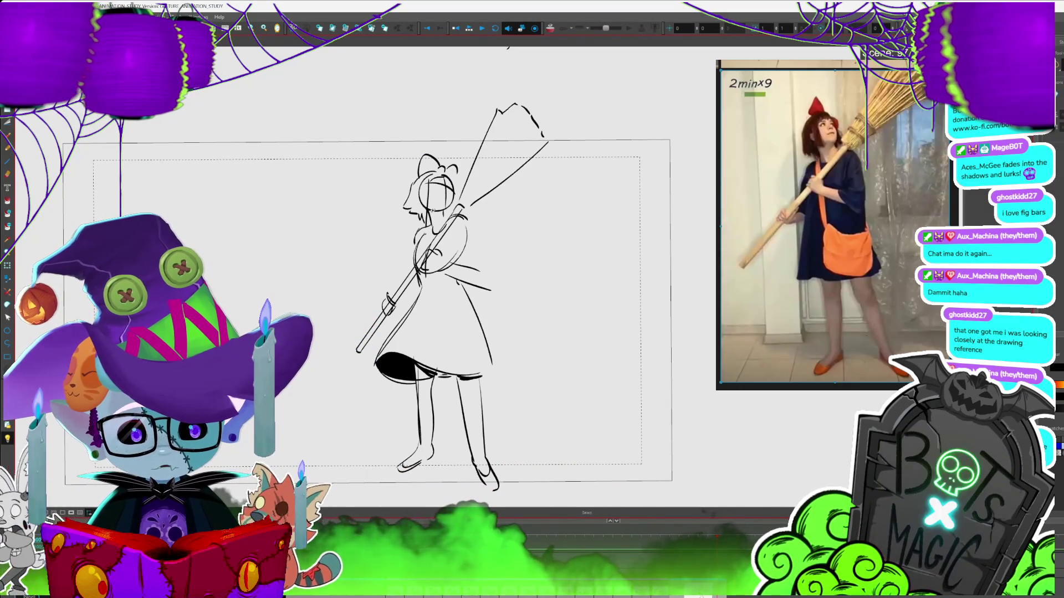
key(alt+b)
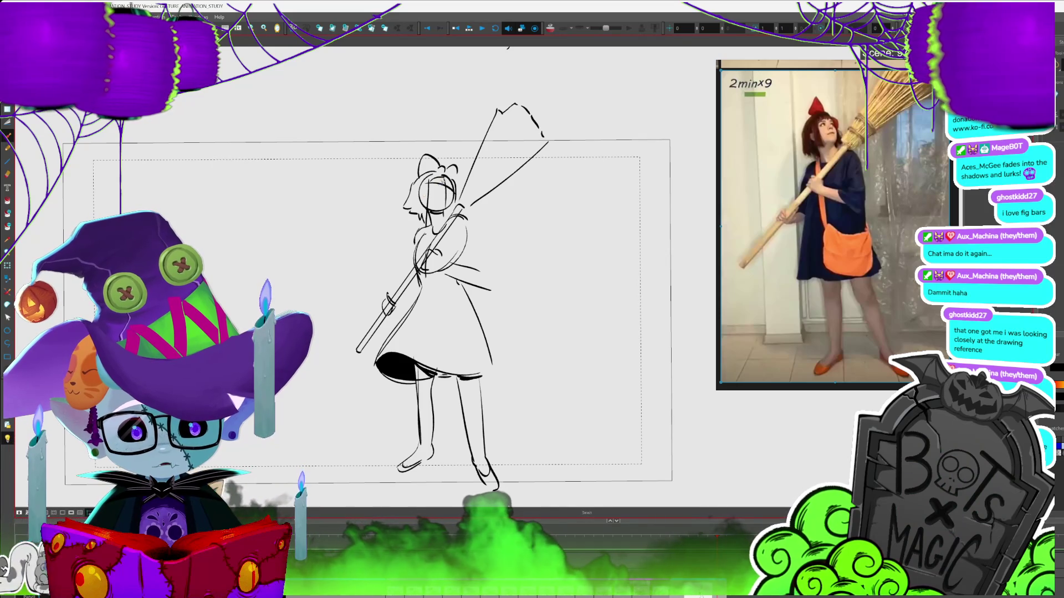
key(Delete)
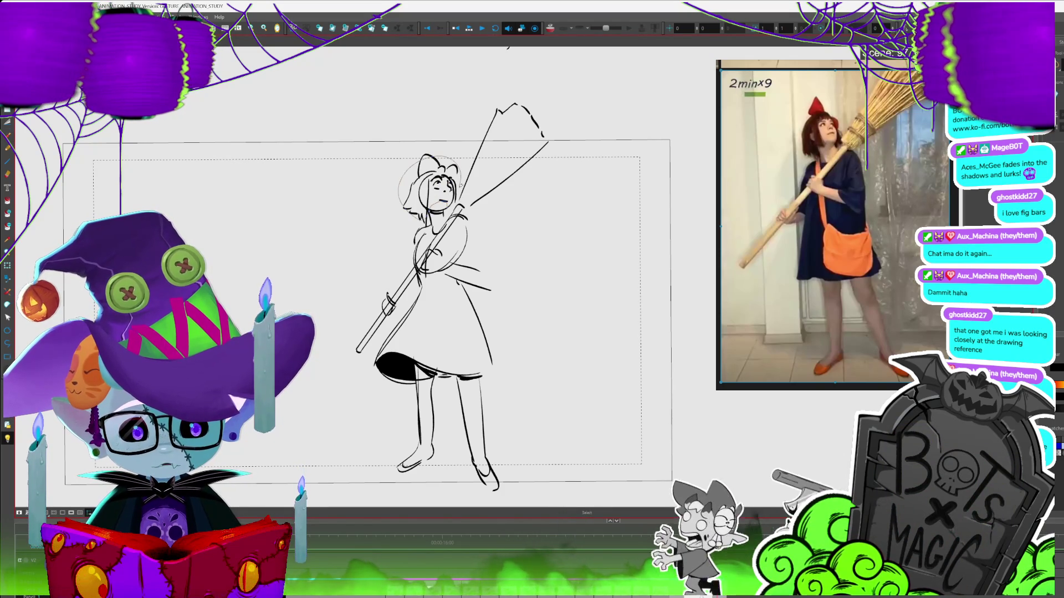
- Redraw the arm curve, add the hip bag filled solid black, and zoom out over the sheet
key(space)
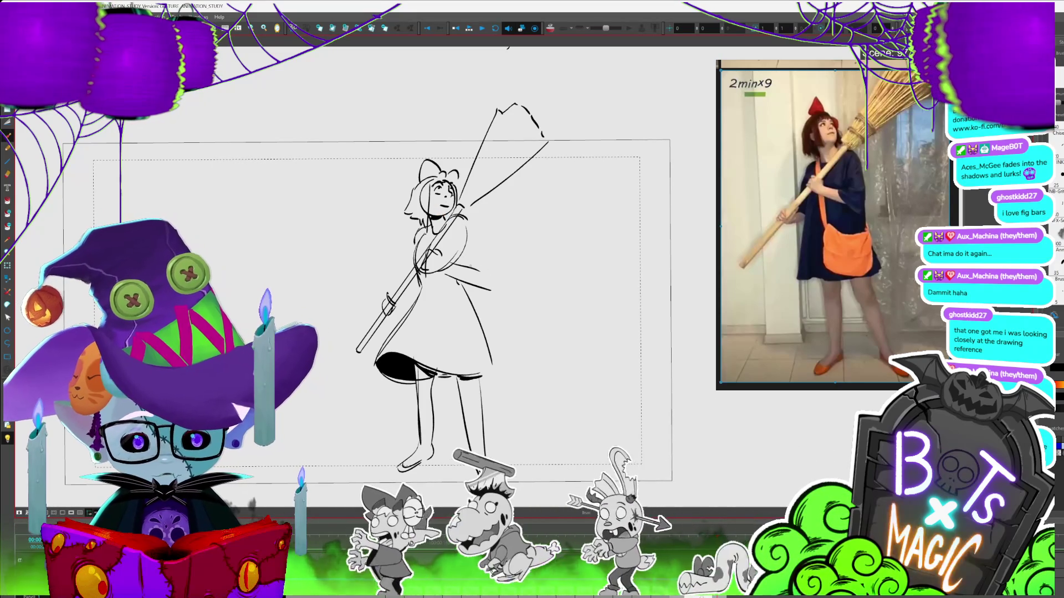
mouse_move(475, 235)
mouse_down()
mouse_move(490, 283)
mouse_move(428, 251)
mouse_up()
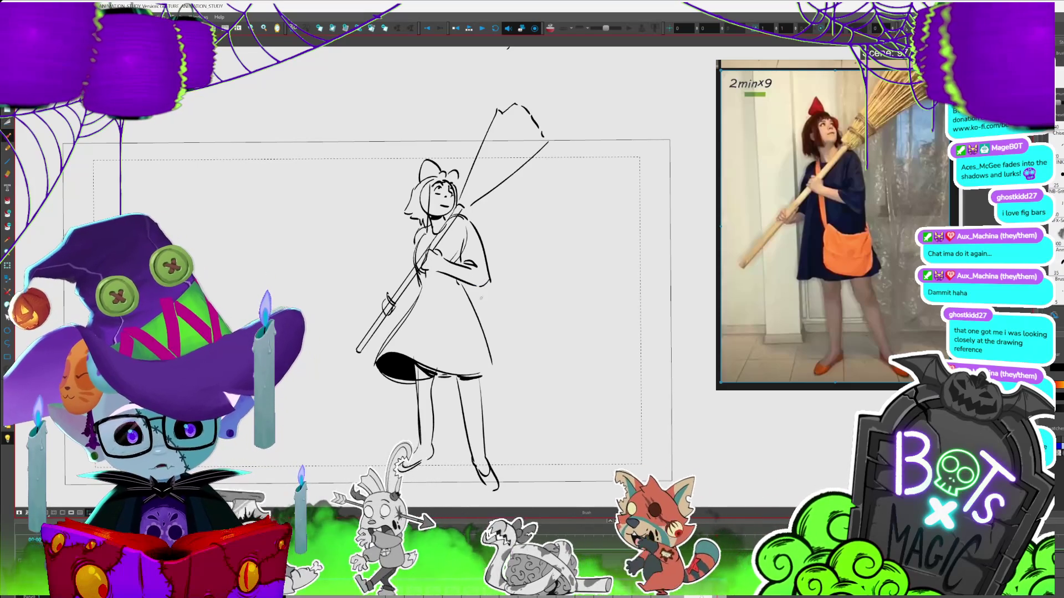
drag(476, 285, 487, 310)
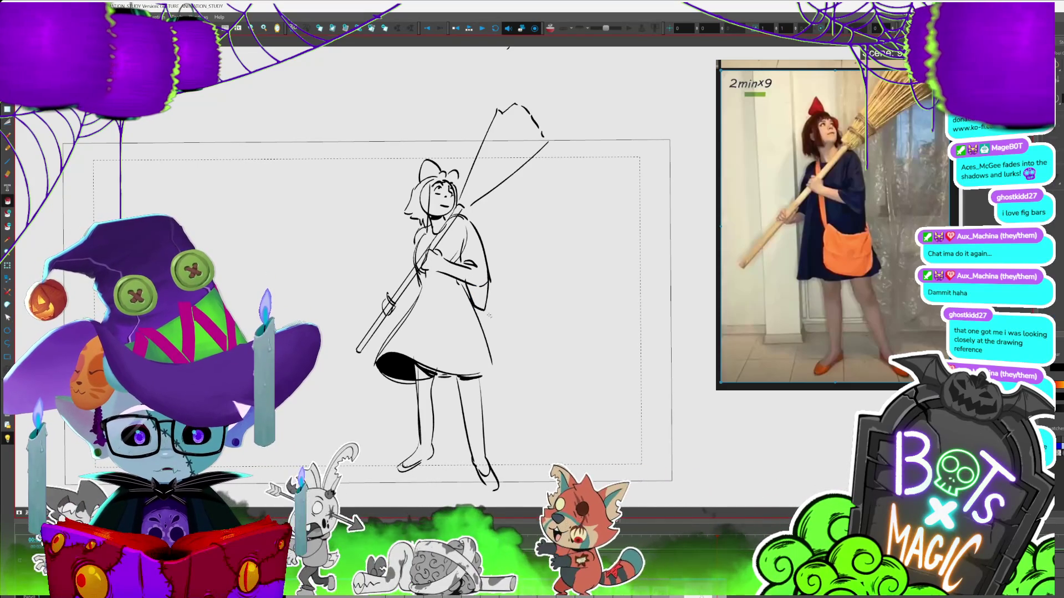
click(479, 296)
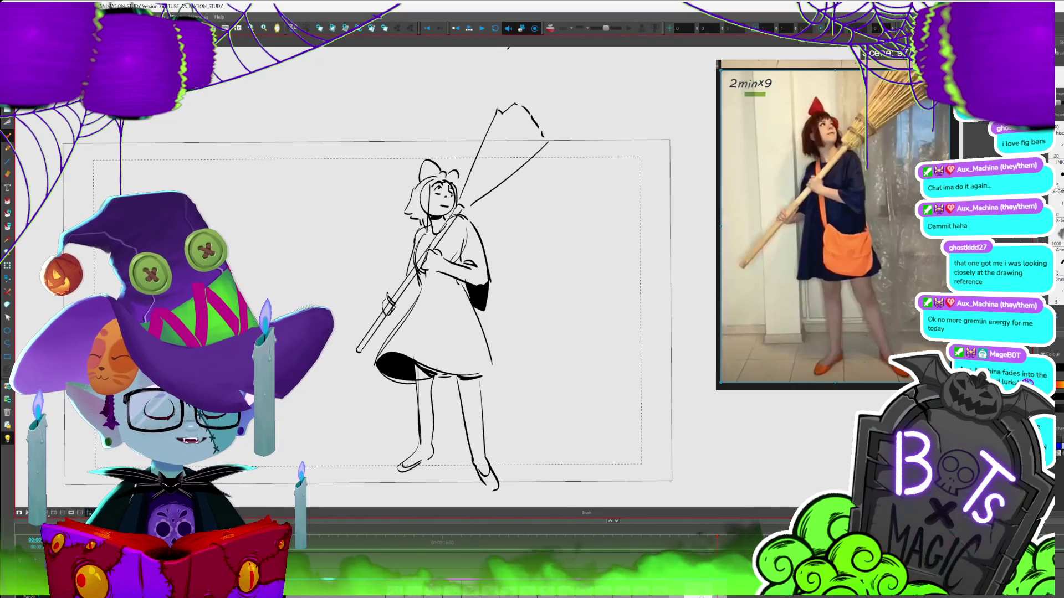
scroll(557, 377, up, 1)
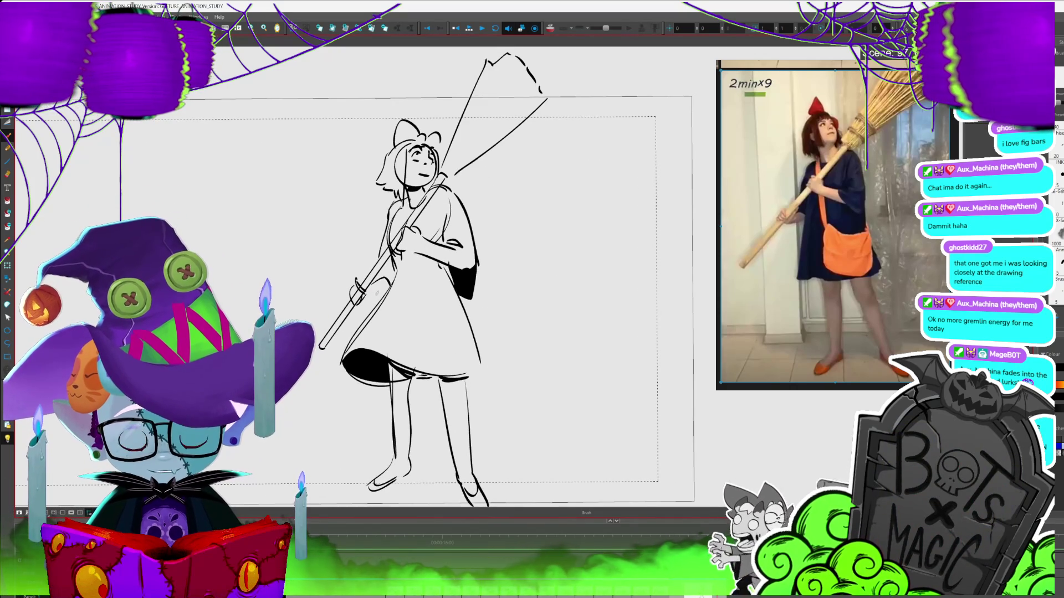
key(alt+i)
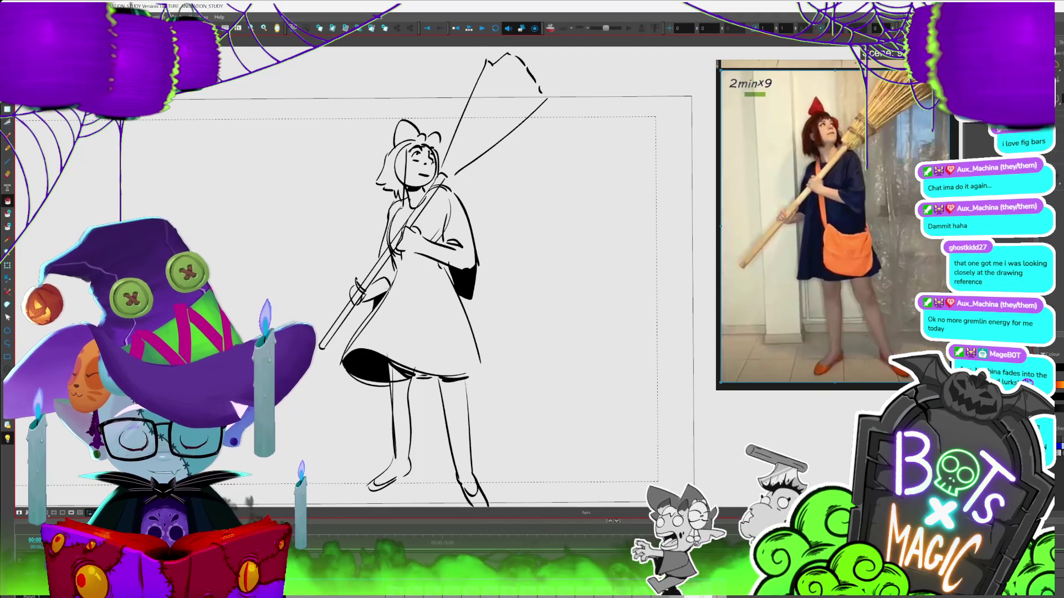
scroll(598, 426, down, 3)
scroll(598, 426, up, 2)
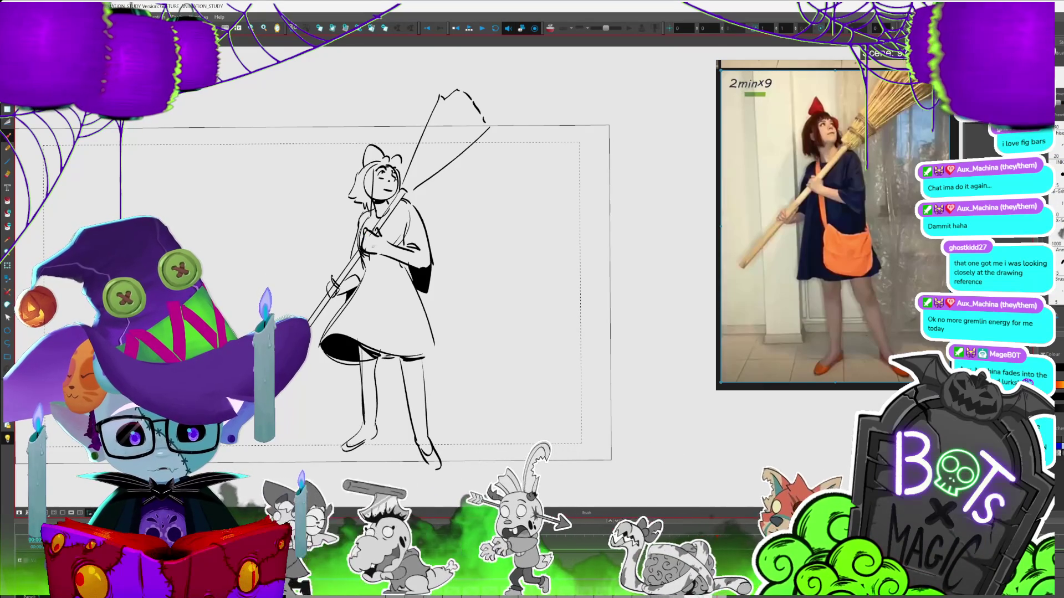
- Select the whole broom sketch and move it up beside the earlier sketches
key(2)
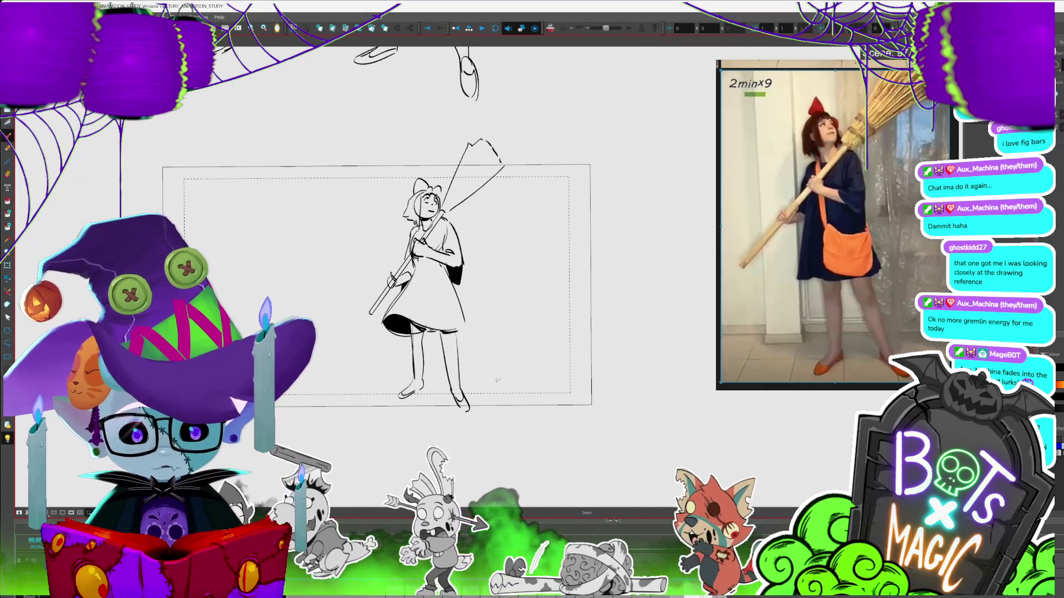
drag(442, 333, 468, 410)
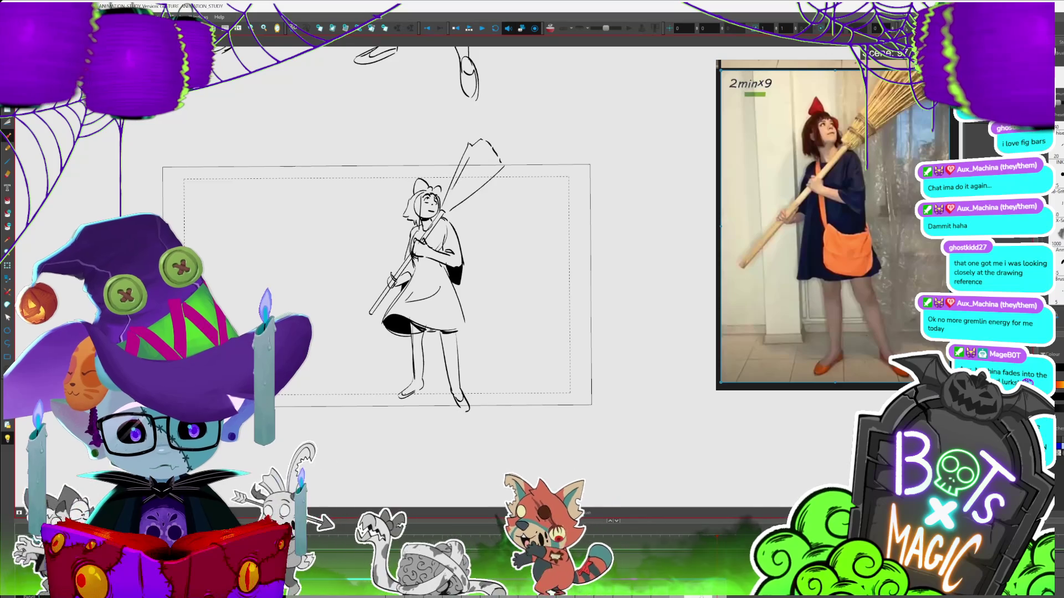
mouse_move(522, 131)
mouse_down()
mouse_move(532, 155)
mouse_move(360, 332)
mouse_move(554, 166)
mouse_up()
key(alt+s)
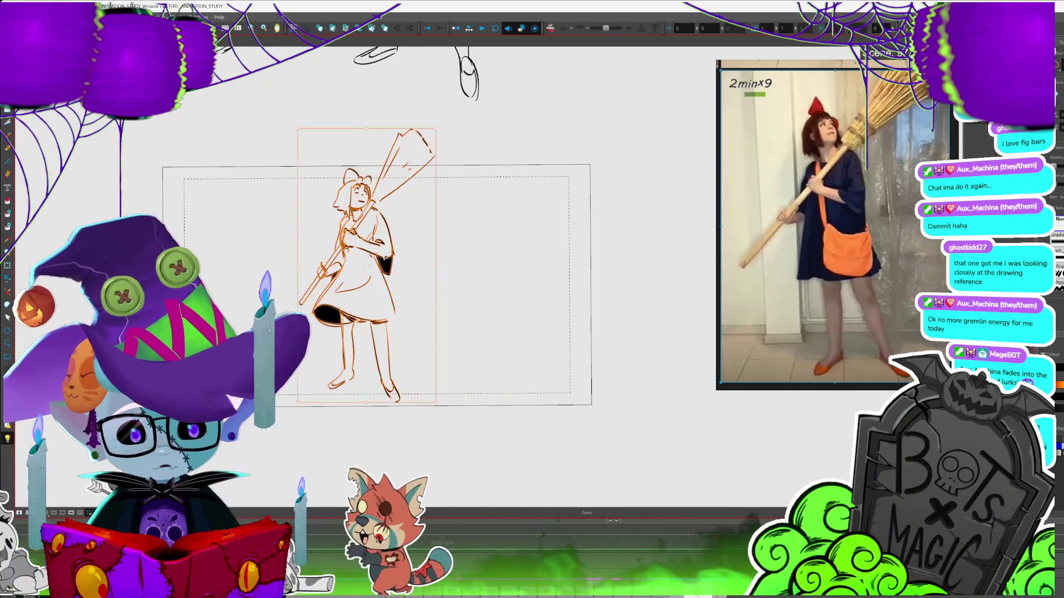
scroll(443, 355, down, 3)
mouse_move(488, 421)
mouse_down()
mouse_move(488, 404)
mouse_move(259, 194)
mouse_move(252, 206)
mouse_up()
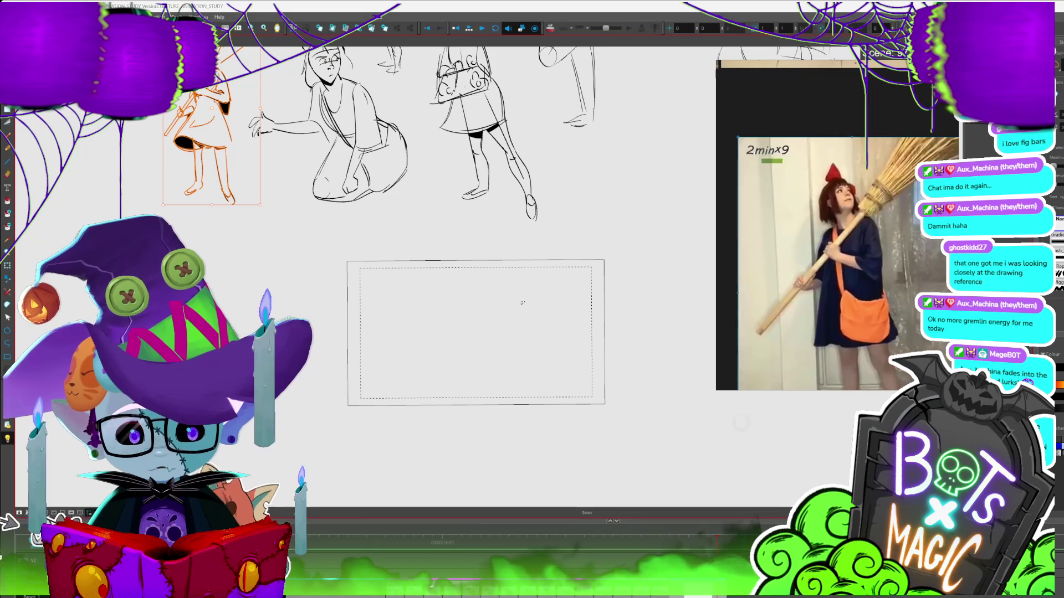
- Return to the empty frame and load the next timed hand-on-head reference pose
drag(476, 332, 385, 281)
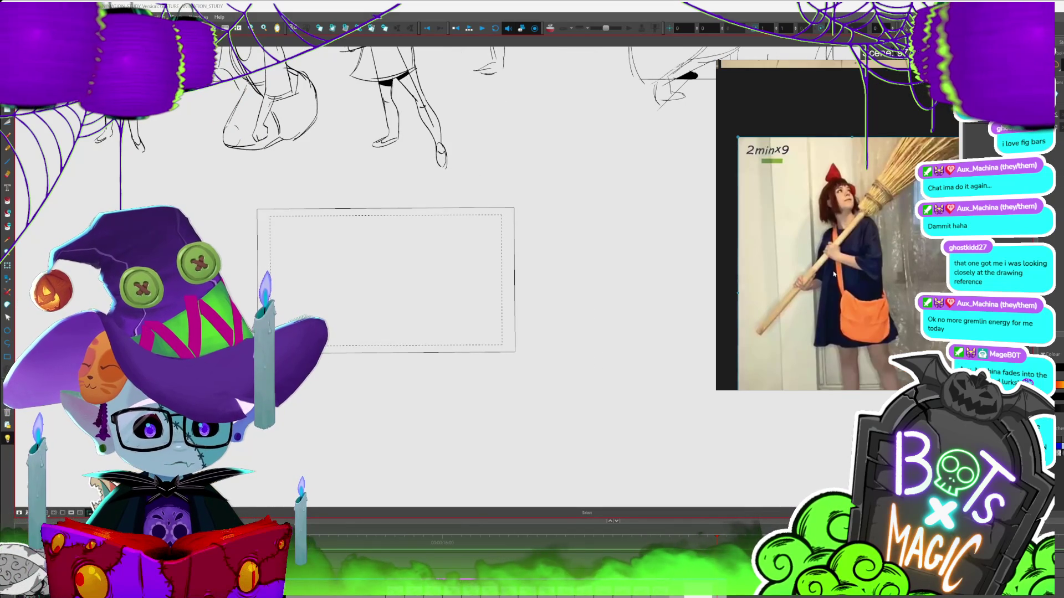
click(833, 274)
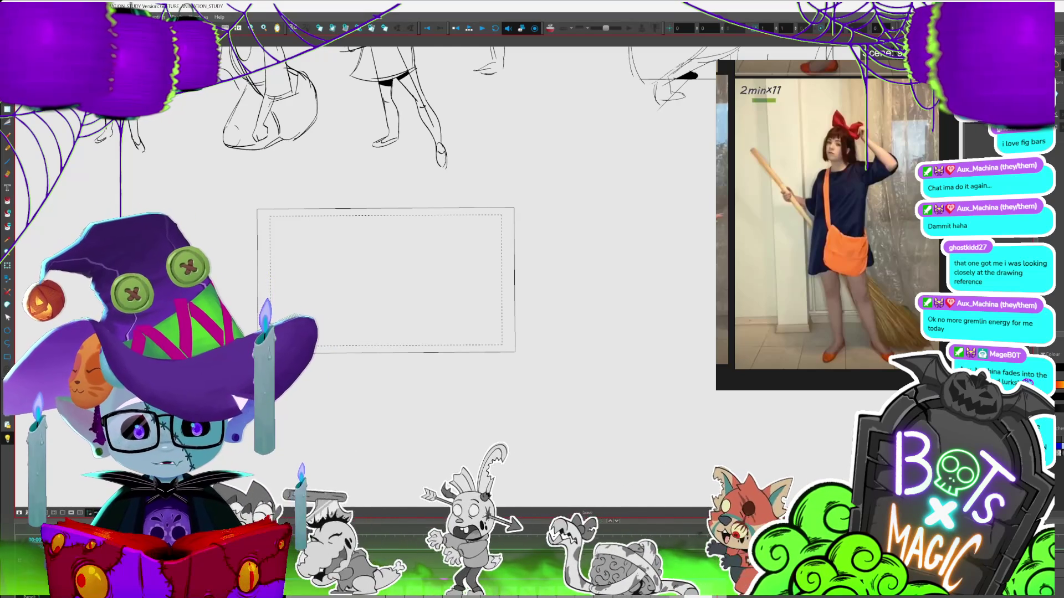
scroll(448, 294, up, 5)
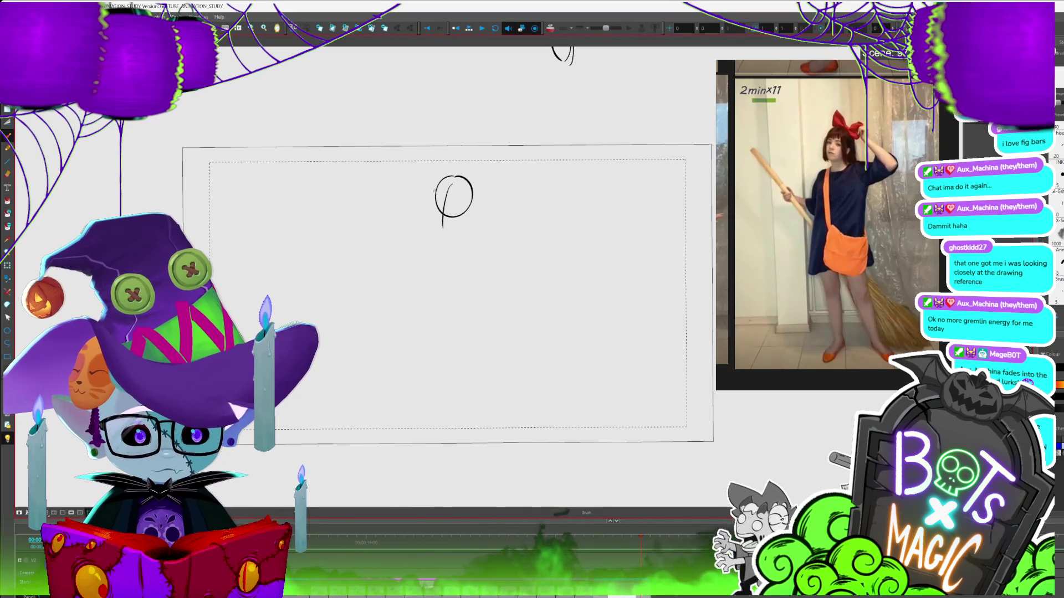
- Close the head circle, draw the neck and right shoulder, undoing two bad body strokes
drag(451, 227, 466, 178)
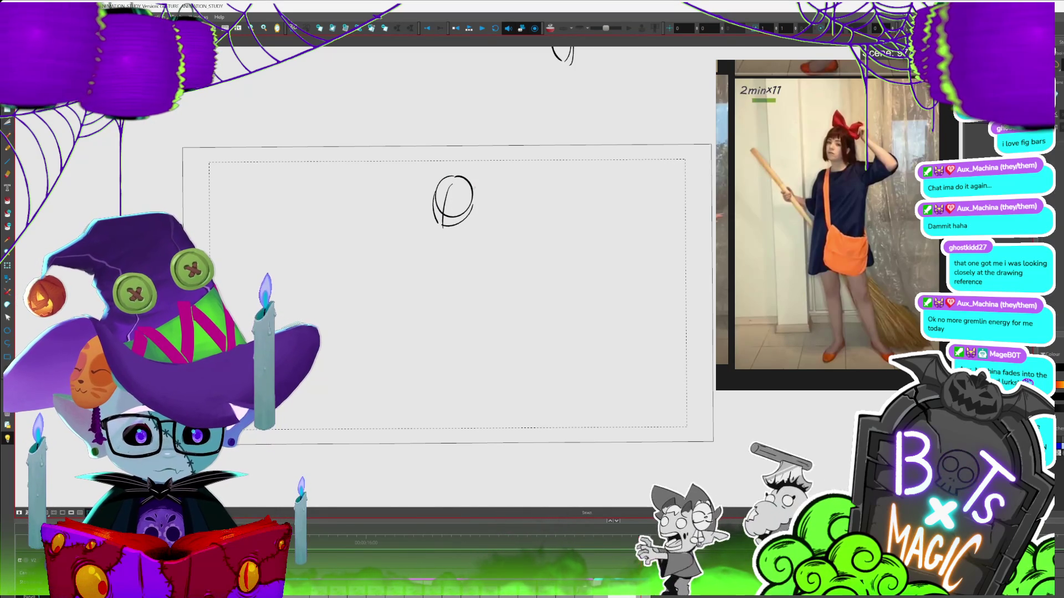
drag(433, 209, 459, 166)
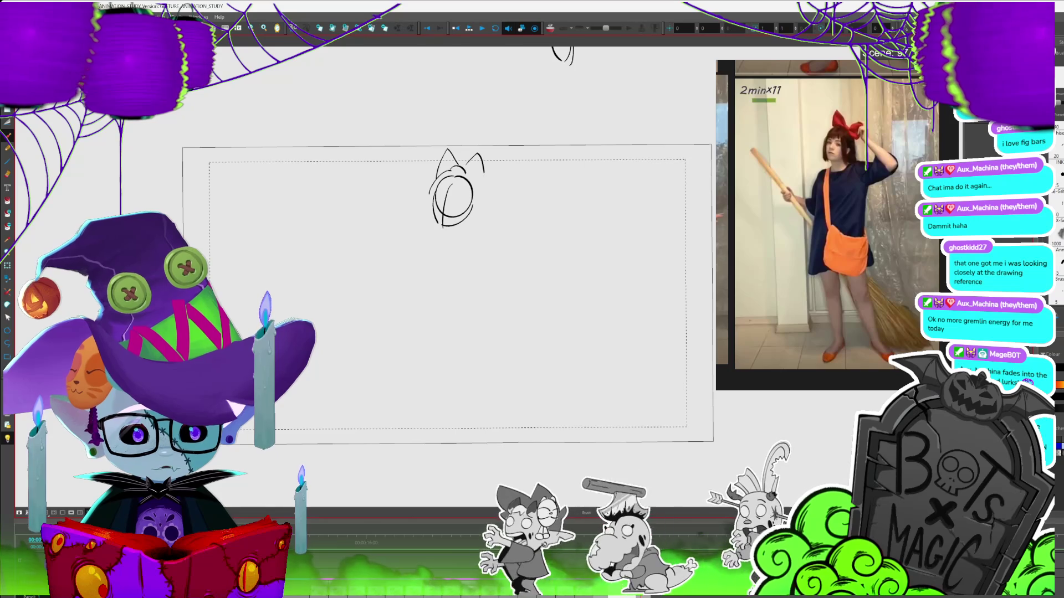
scroll(488, 245, down, 1)
drag(452, 223, 454, 244)
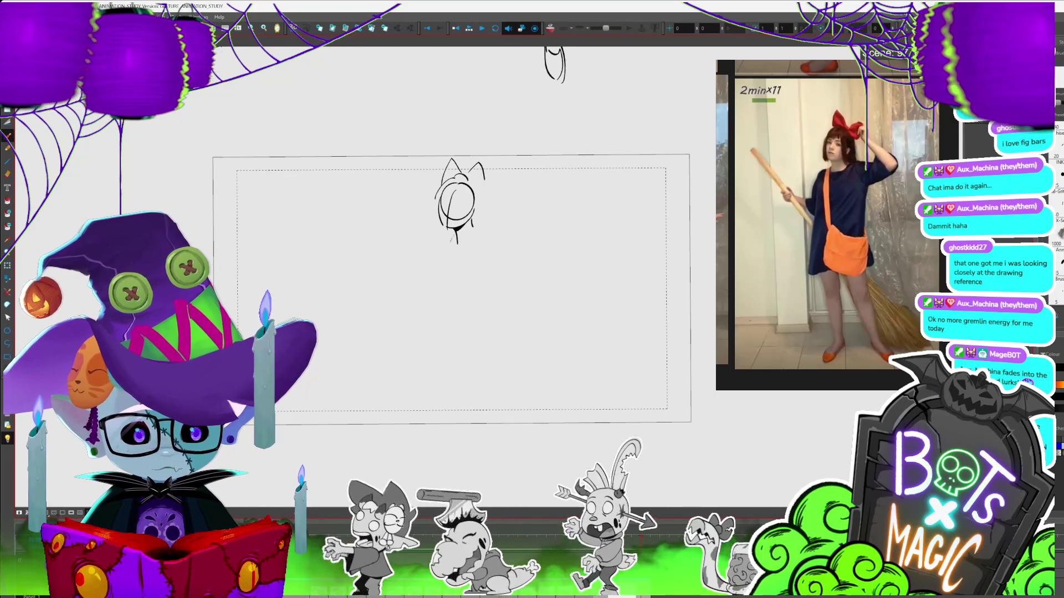
mouse_move(476, 235)
mouse_down()
mouse_move(496, 227)
mouse_move(431, 286)
mouse_move(424, 317)
mouse_move(476, 291)
mouse_up()
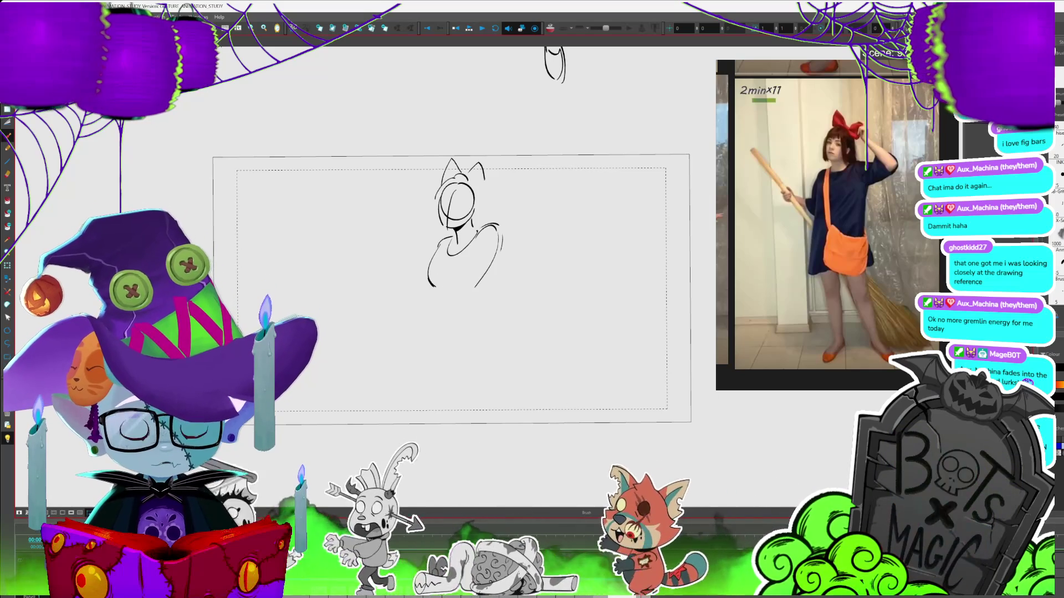
key(ctrl+z)
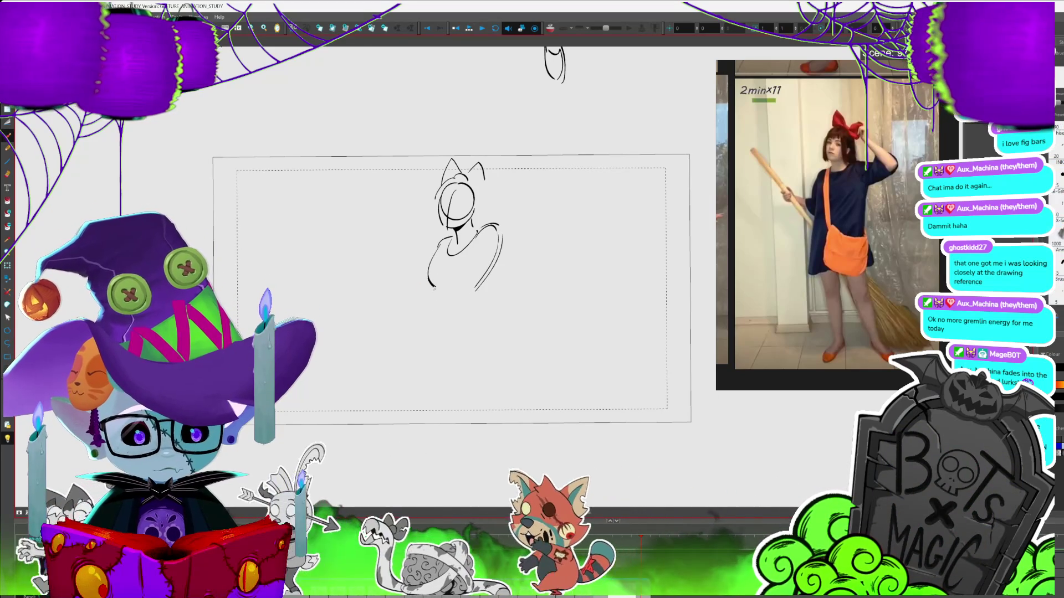
key(ctrl+z)
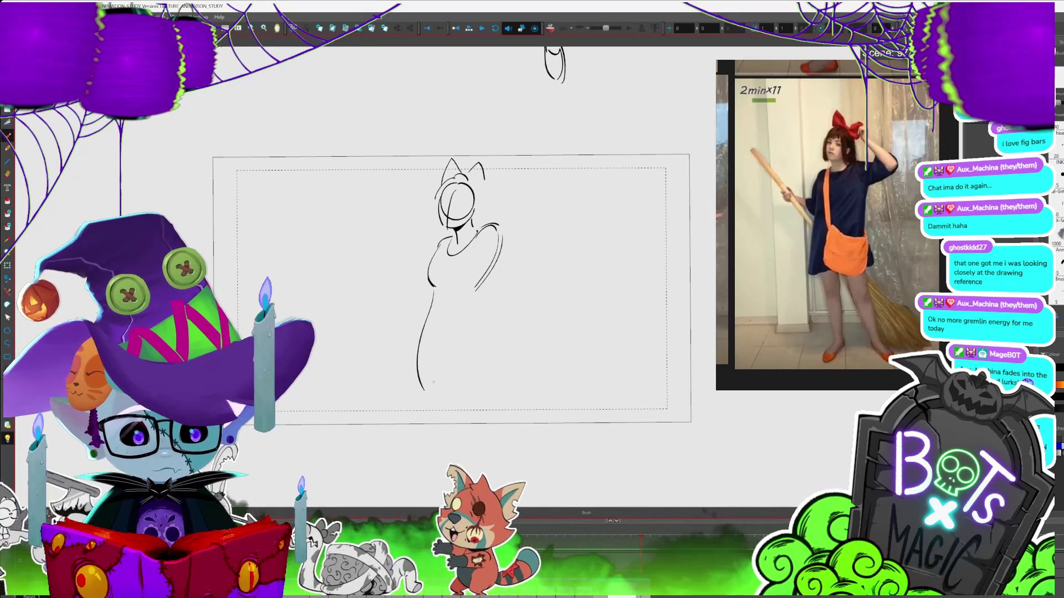
- Draw the dress's right side, closed hem, lower fold and the diagonal bag strap
drag(474, 294, 538, 372)
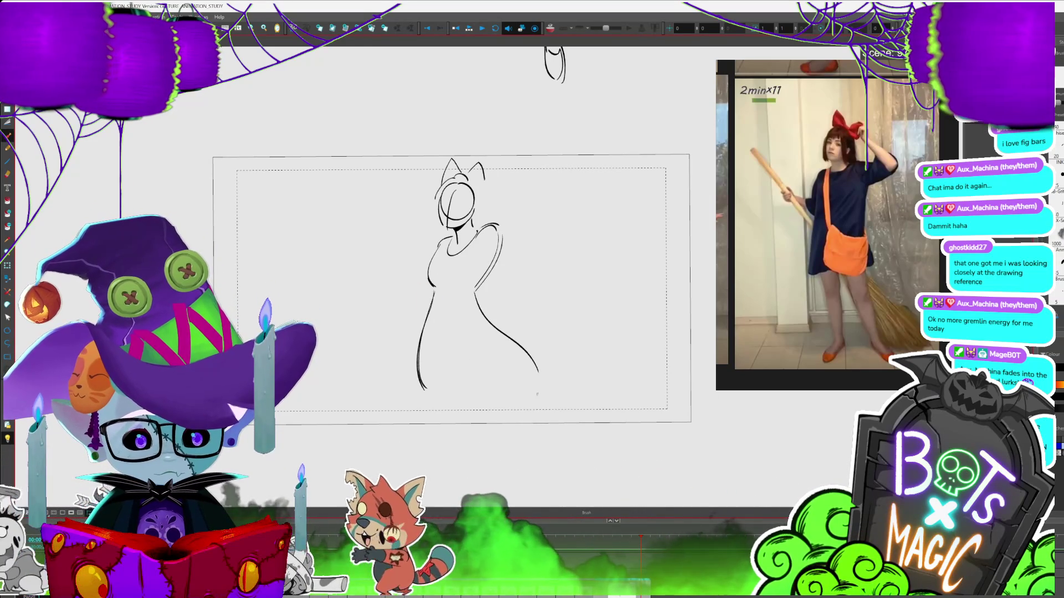
key(ctrl+z)
drag(475, 290, 495, 332)
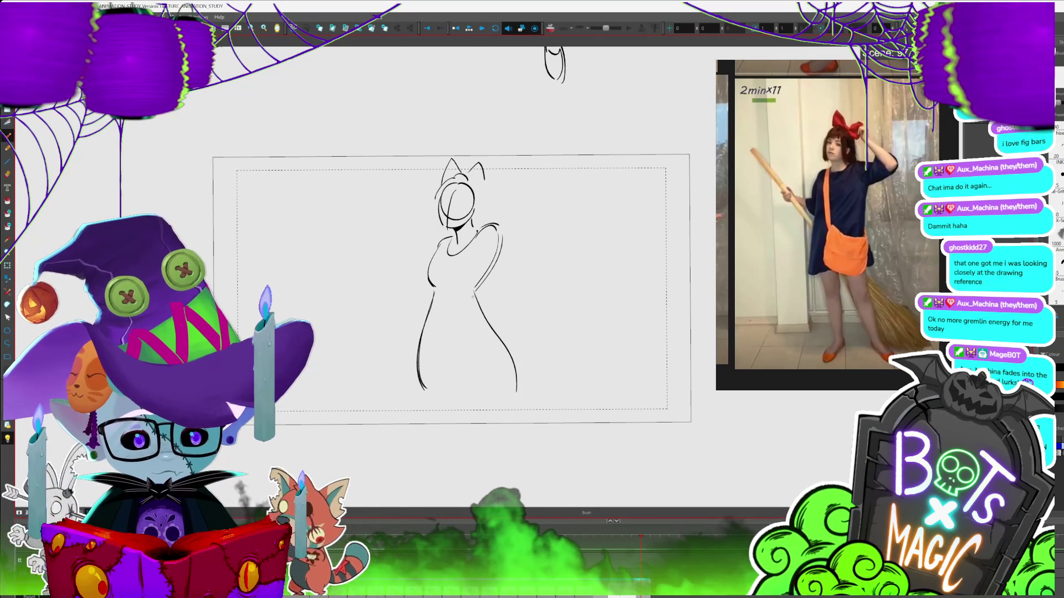
drag(513, 394, 423, 388)
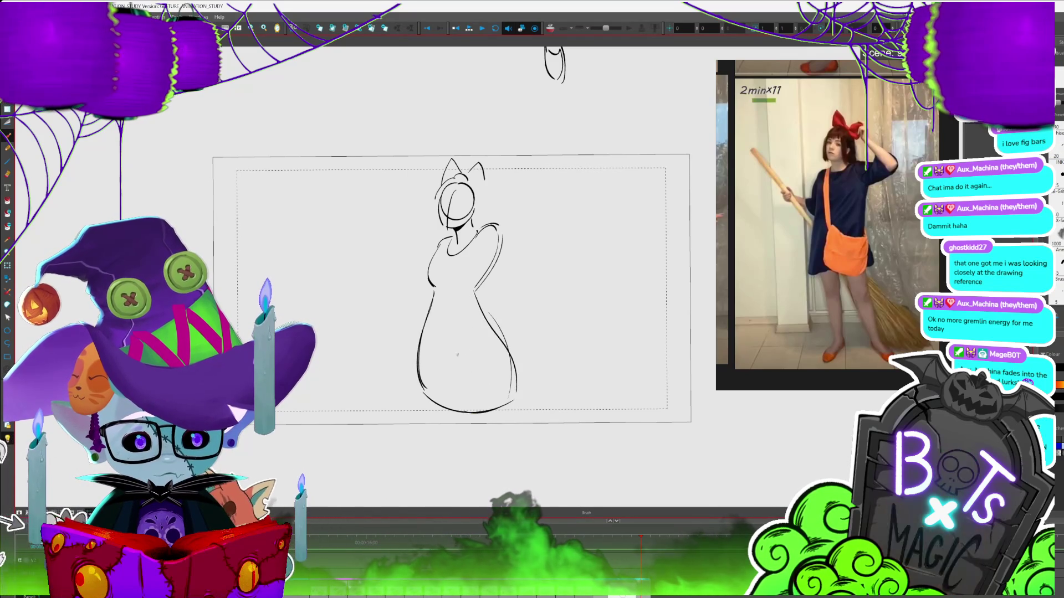
mouse_move(447, 335)
mouse_down()
mouse_move(488, 344)
mouse_move(449, 388)
mouse_up()
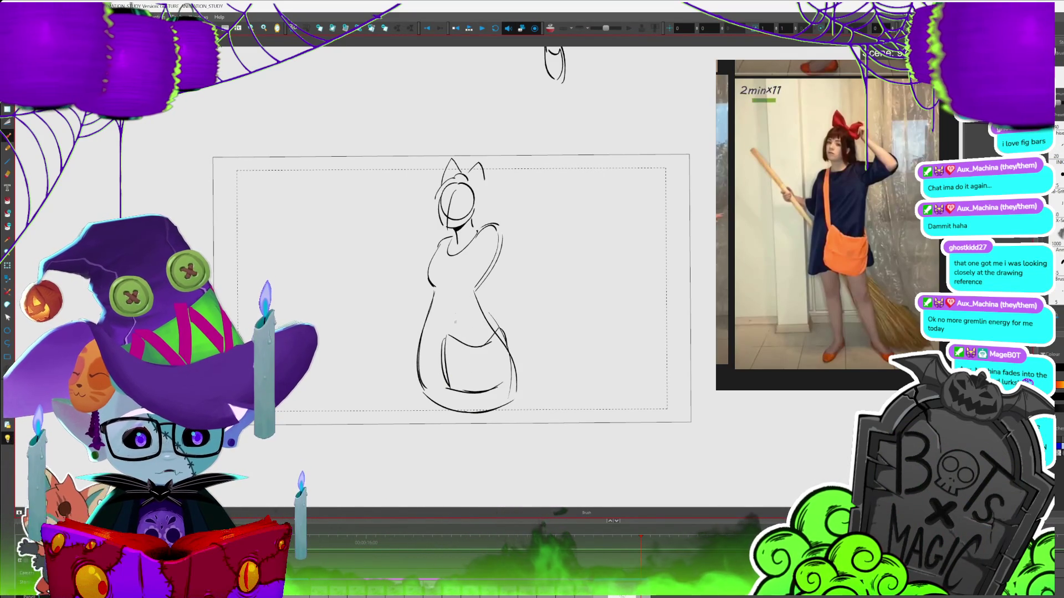
drag(443, 256, 442, 334)
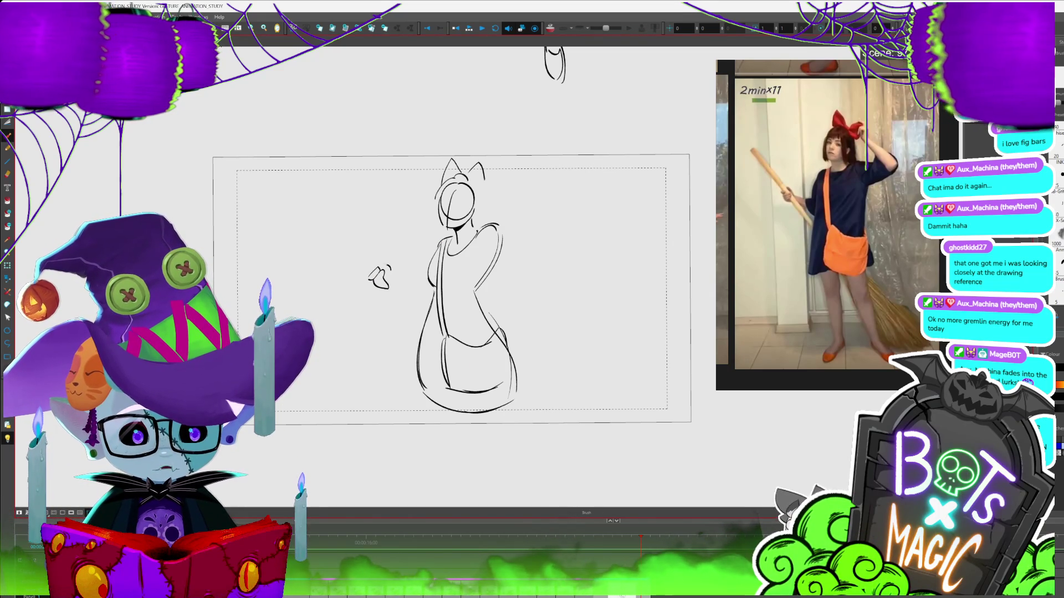
- Draw the broomstick, holding arm and hair bow, redrawing the raised right arm slightly left
drag(331, 224, 419, 307)
drag(388, 285, 413, 318)
drag(386, 269, 424, 282)
drag(481, 164, 492, 178)
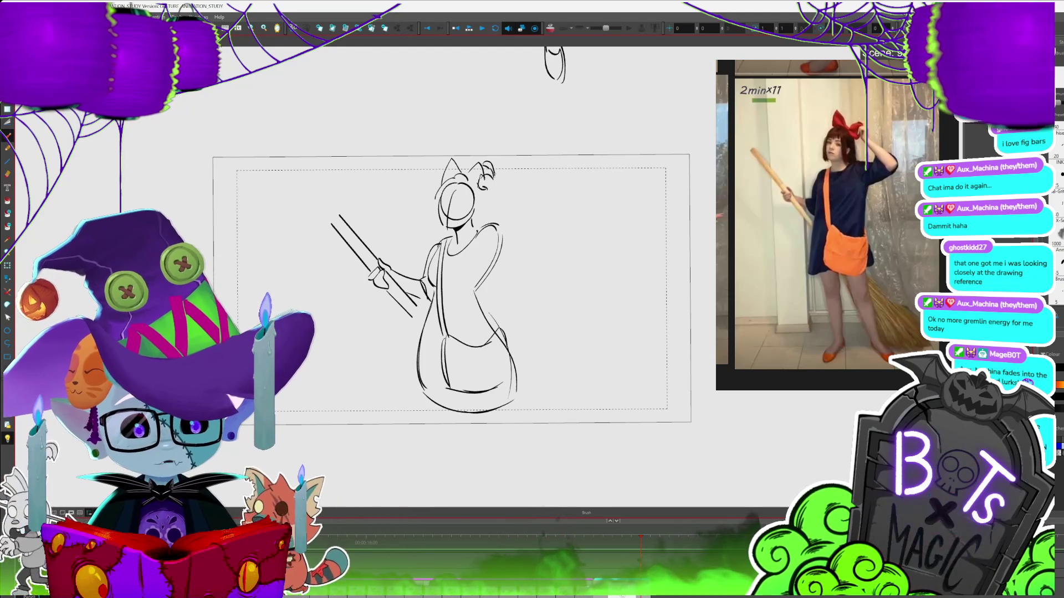
drag(492, 188, 499, 193)
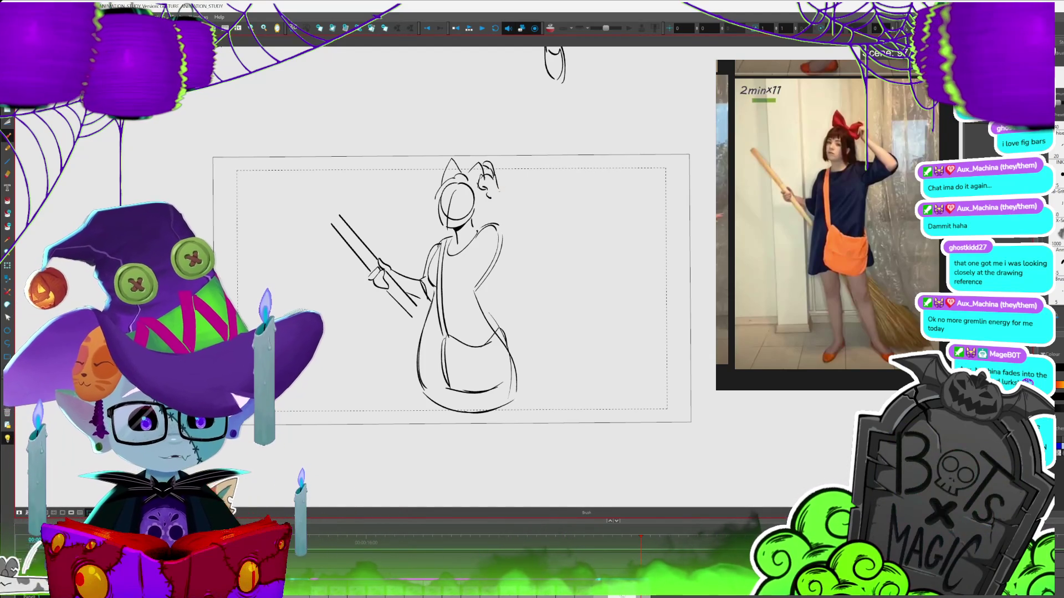
key(ctrl+z)
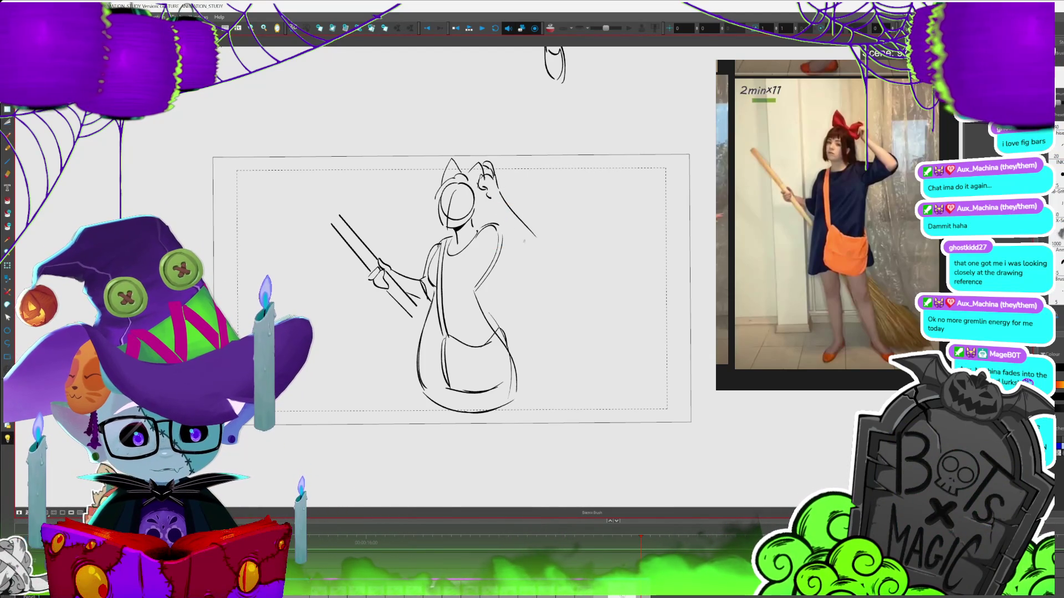
drag(493, 197, 518, 247)
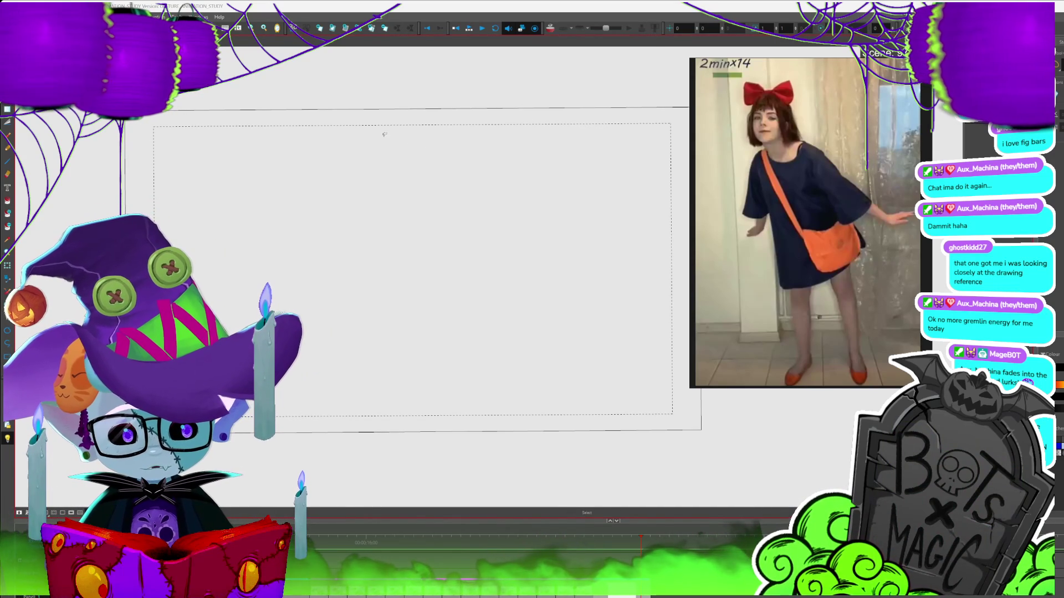
- Switch to the Brush tool for the leaning-pose head circle
key(alt+b)
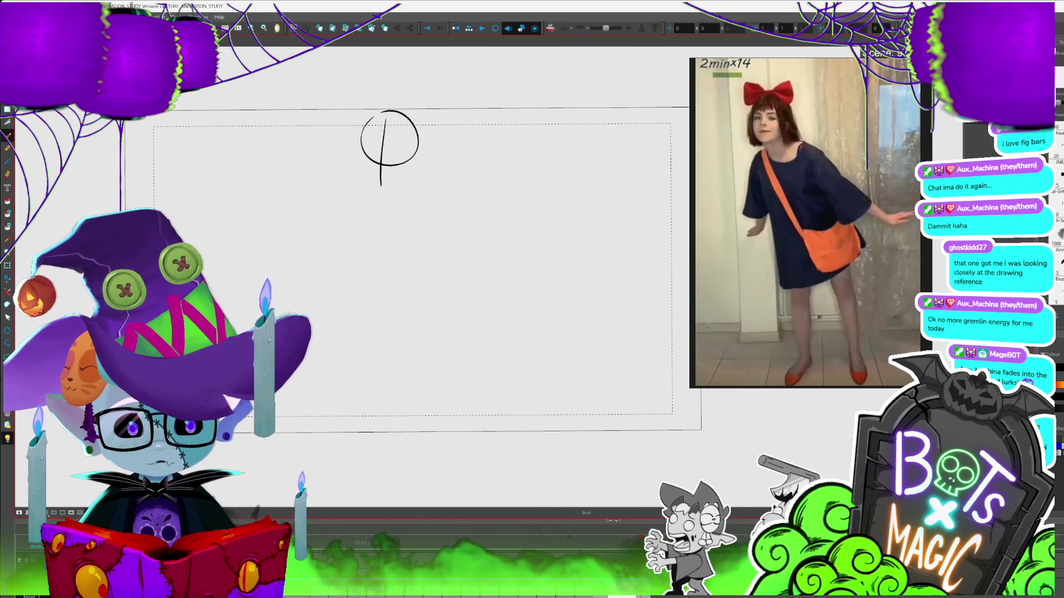
- Draw the face guidelines, hair curve, jaw and chin on the leaning girl's head
mouse_move(362, 149)
mouse_down()
mouse_move(421, 143)
mouse_move(411, 194)
mouse_up()
drag(421, 108, 436, 149)
drag(389, 192, 408, 221)
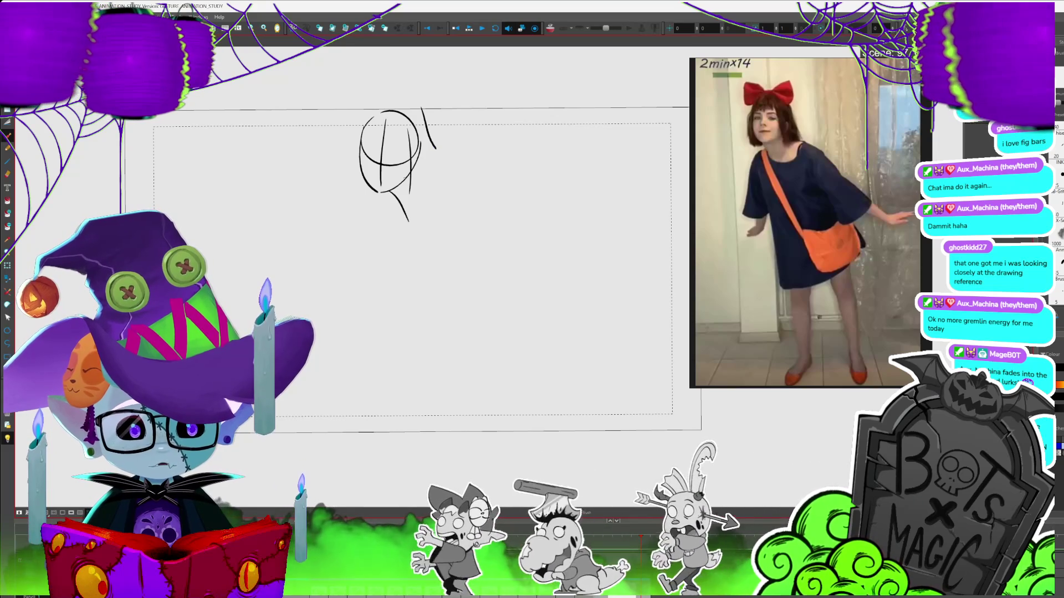
mouse_move(394, 188)
mouse_down()
mouse_move(436, 193)
mouse_move(359, 227)
mouse_up()
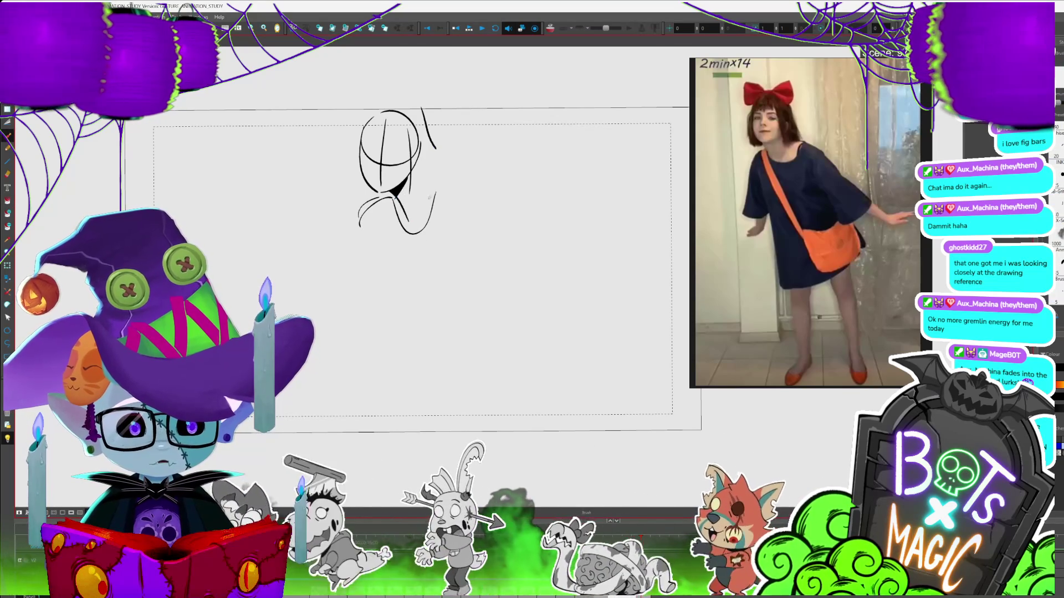
mouse_move(438, 191)
mouse_down()
mouse_move(458, 171)
mouse_move(527, 217)
mouse_up()
- Sketch the shoulder line, bent body curve and dress hem curving up to the right
drag(379, 219, 427, 299)
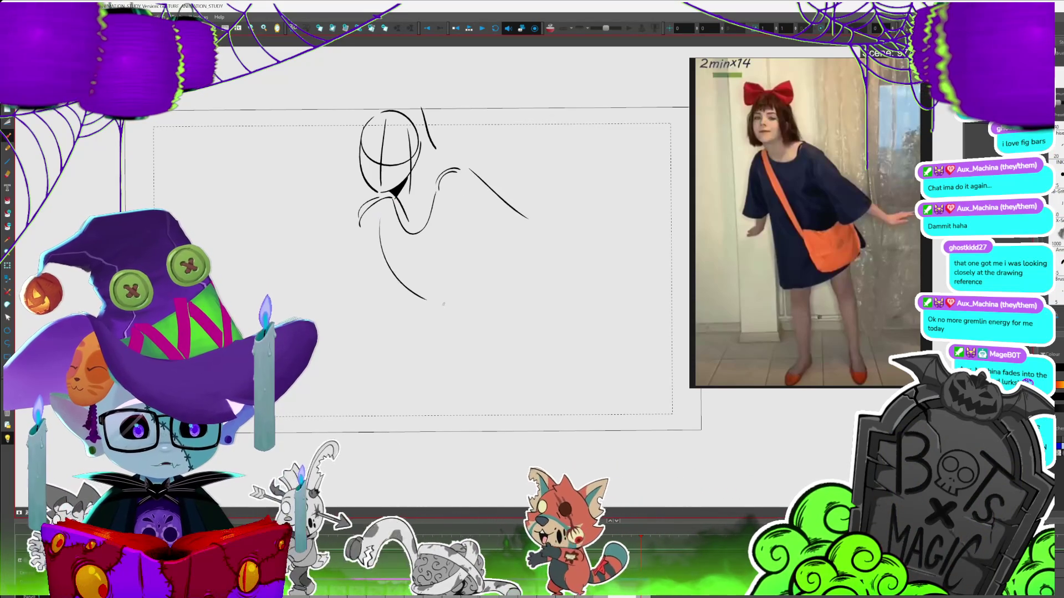
mouse_move(383, 232)
mouse_down()
mouse_move(438, 297)
mouse_move(386, 410)
mouse_up()
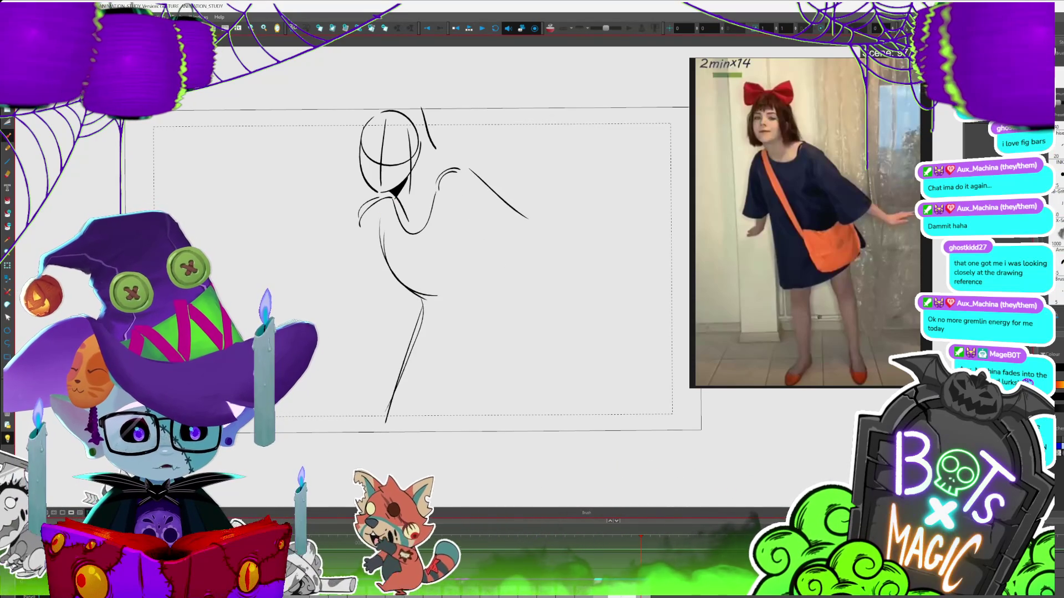
key(2)
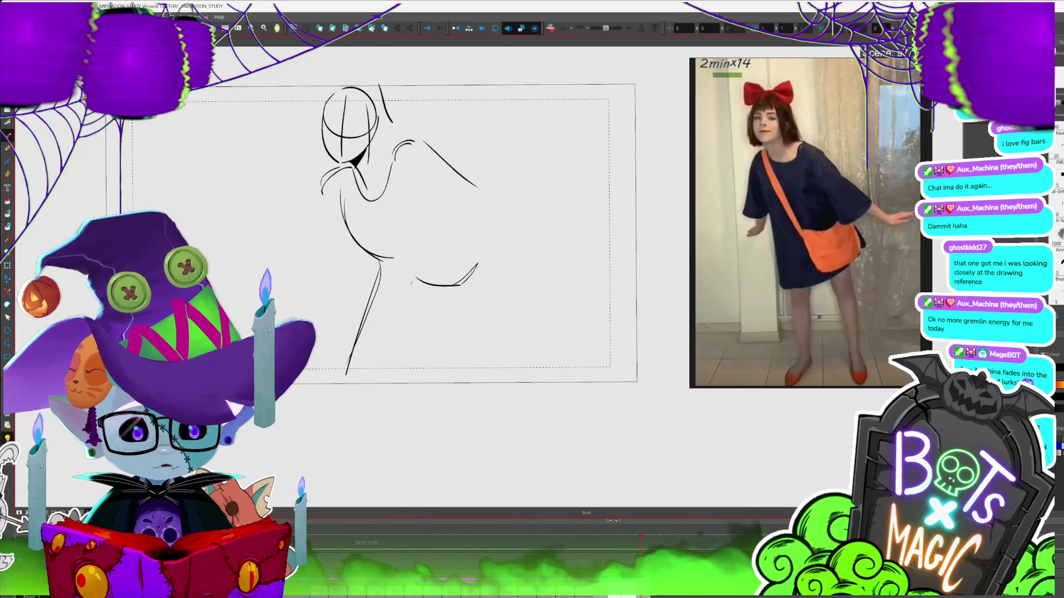
mouse_move(435, 344)
mouse_down()
mouse_move(501, 327)
mouse_move(512, 300)
mouse_up()
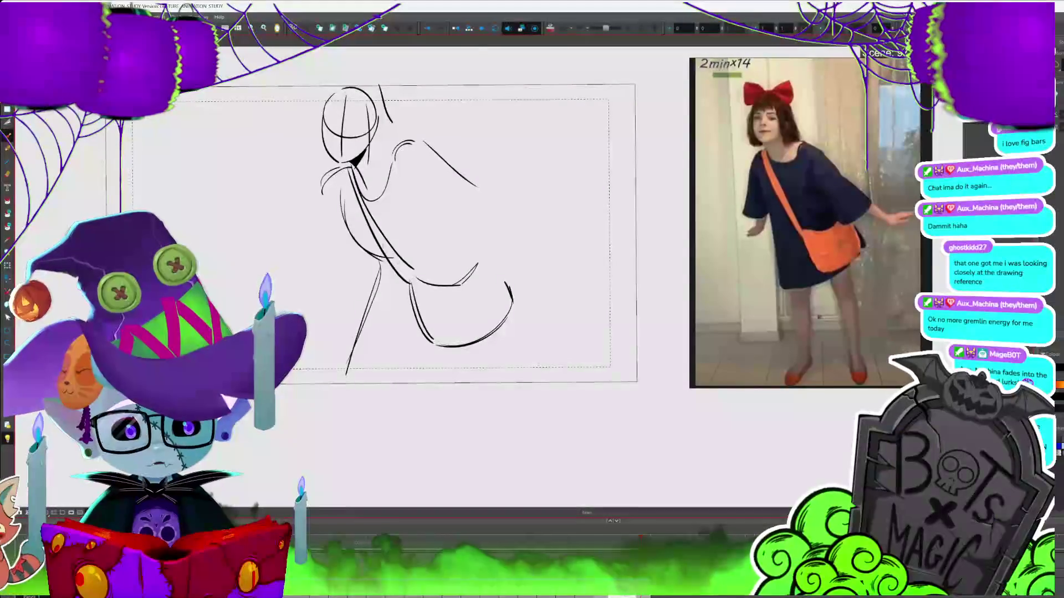
- Select the diagonal body stroke, fill a small shadow area black, and add a small curled stroke
key(alt+s)
click(403, 260)
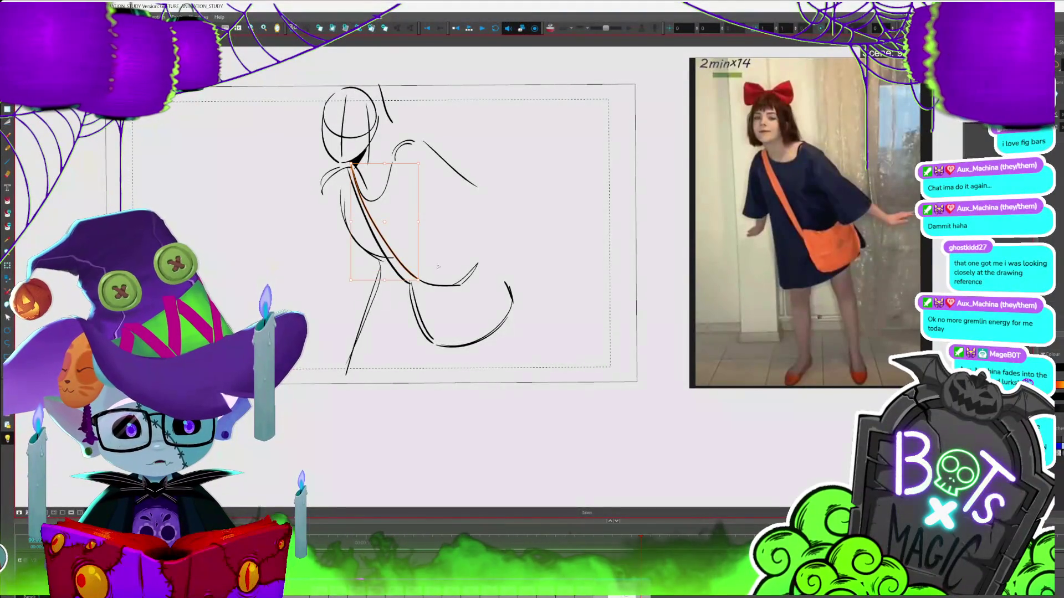
click(374, 245)
key(alt+b)
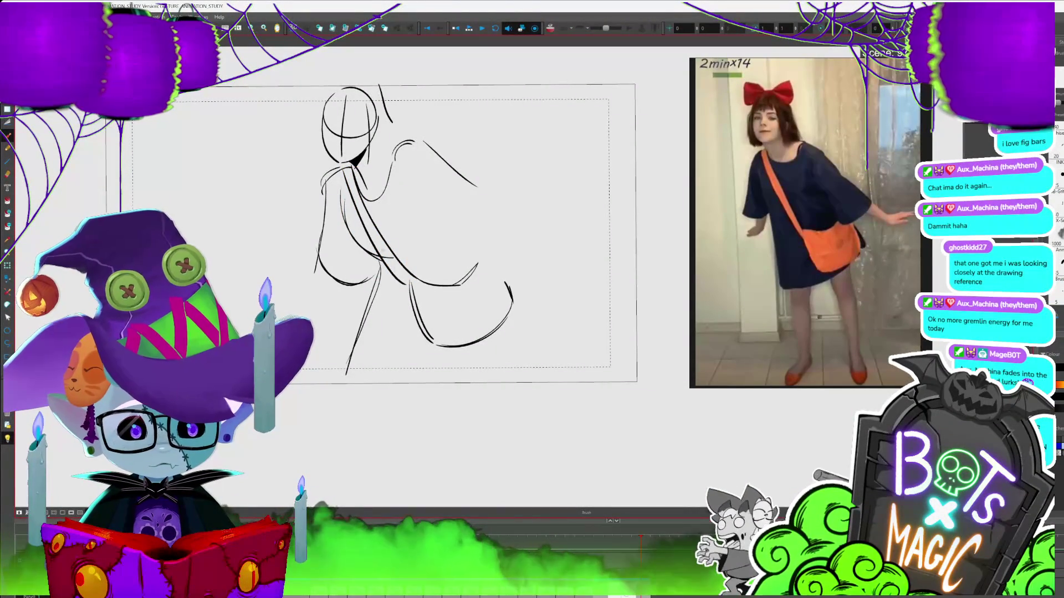
key(alt+i)
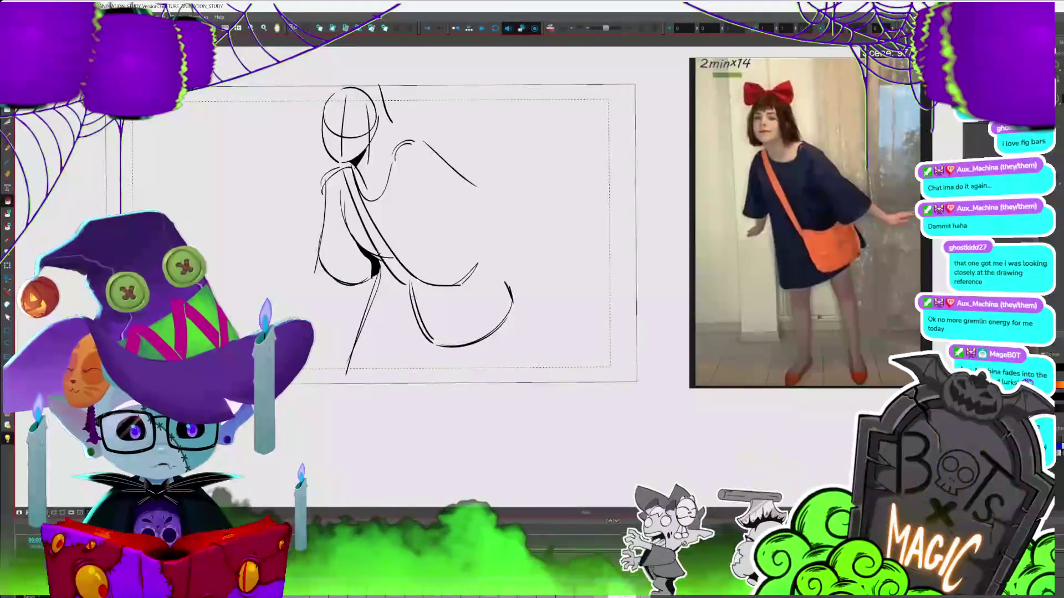
click(378, 254)
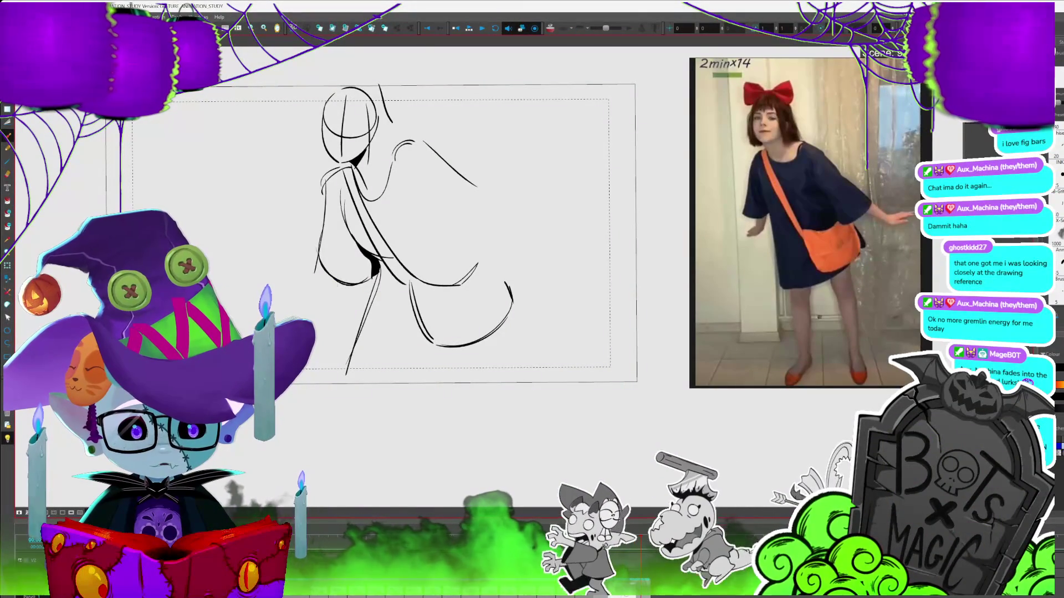
key(alt+b)
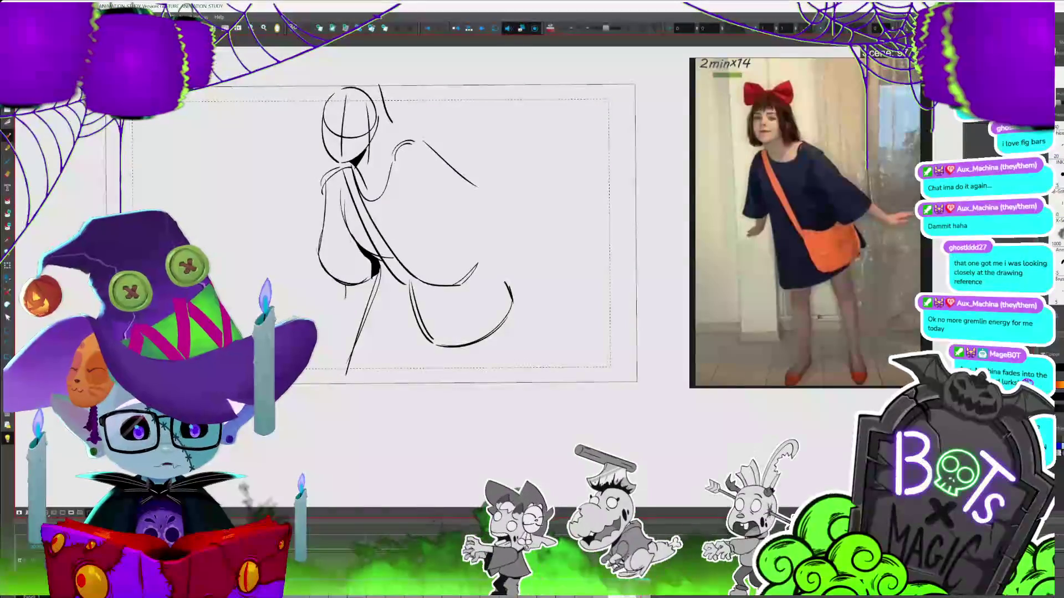
drag(341, 289, 339, 301)
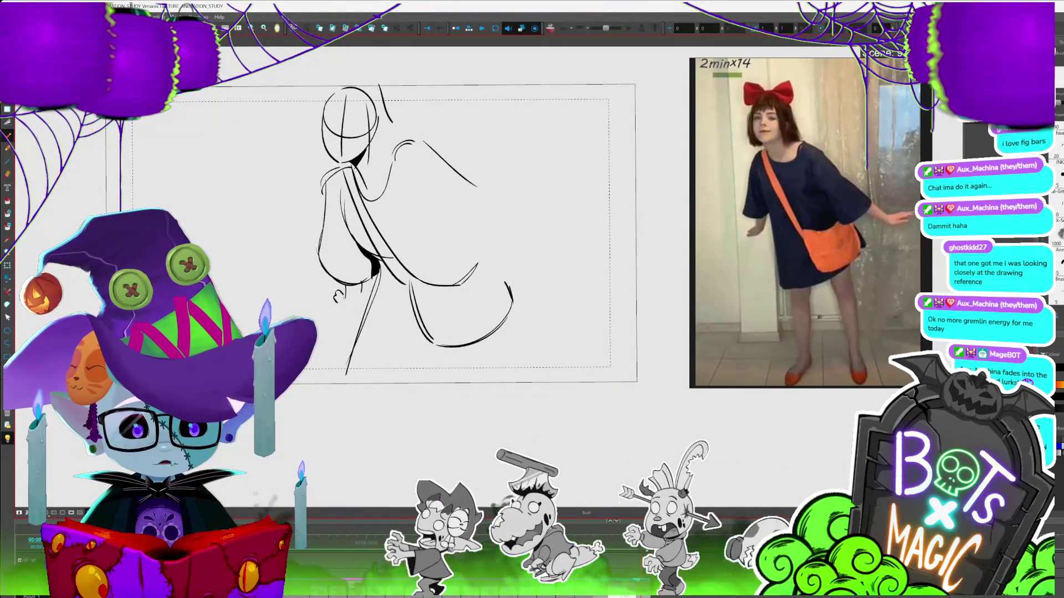
- Brush a line down the back of the dress and extend the sleeve line to the right
scroll(433, 273, down, 3)
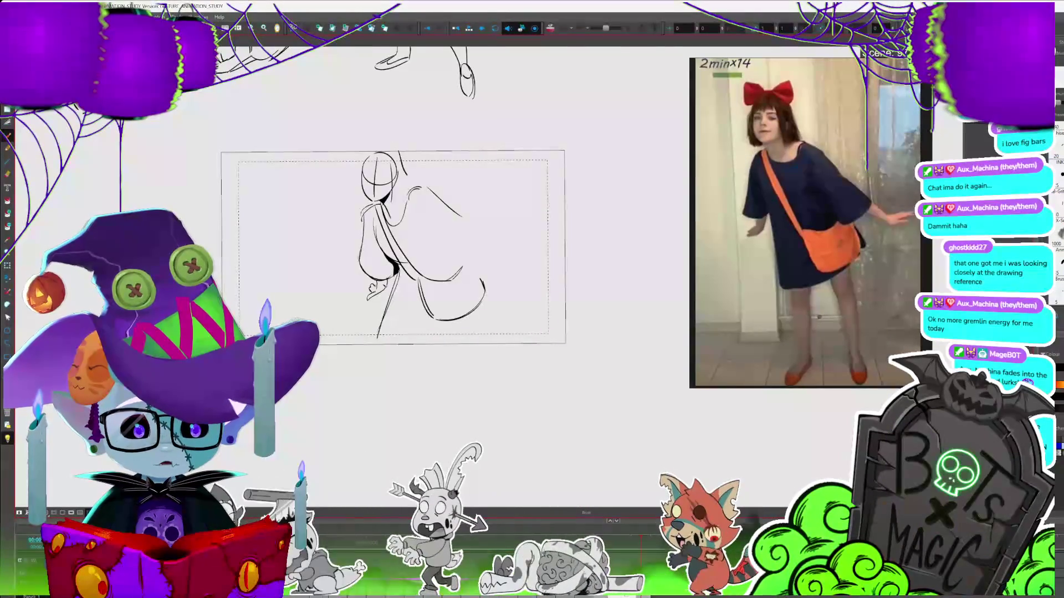
drag(428, 217, 464, 260)
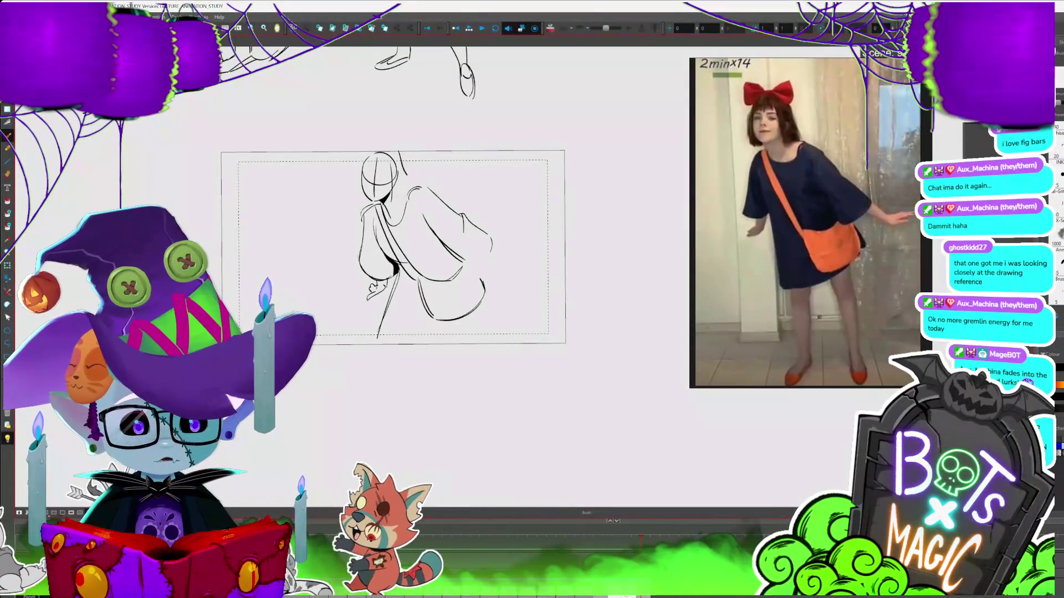
mouse_move(516, 259)
mouse_down()
mouse_move(557, 251)
mouse_move(543, 265)
mouse_up()
key(alt+s)
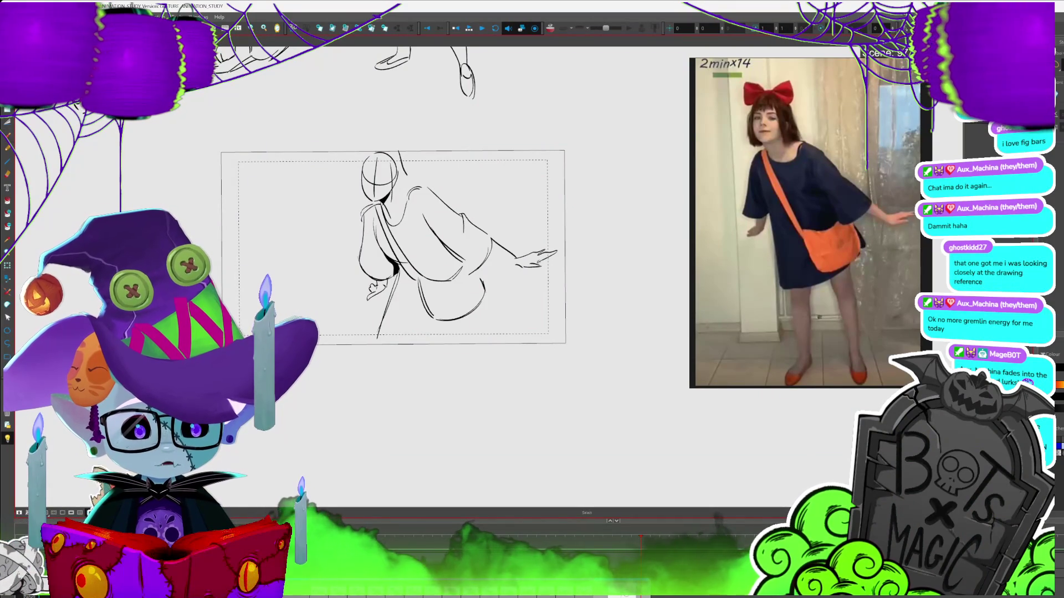
key(alt+b)
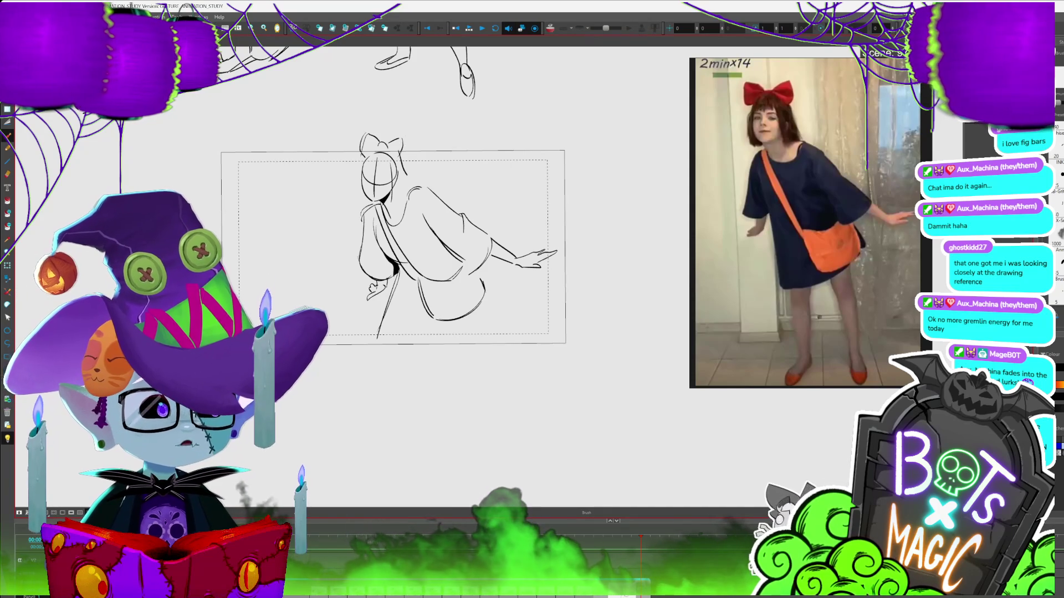
scroll(444, 335, up, 2)
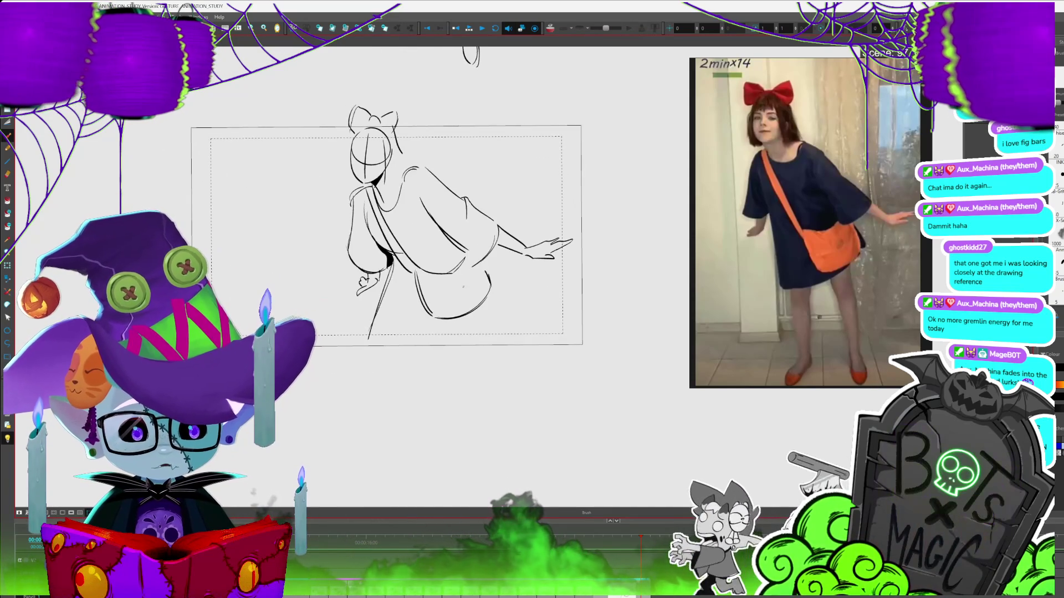
- Add short strokes at the skirt's lower edge and a first left leg line
drag(488, 293, 502, 309)
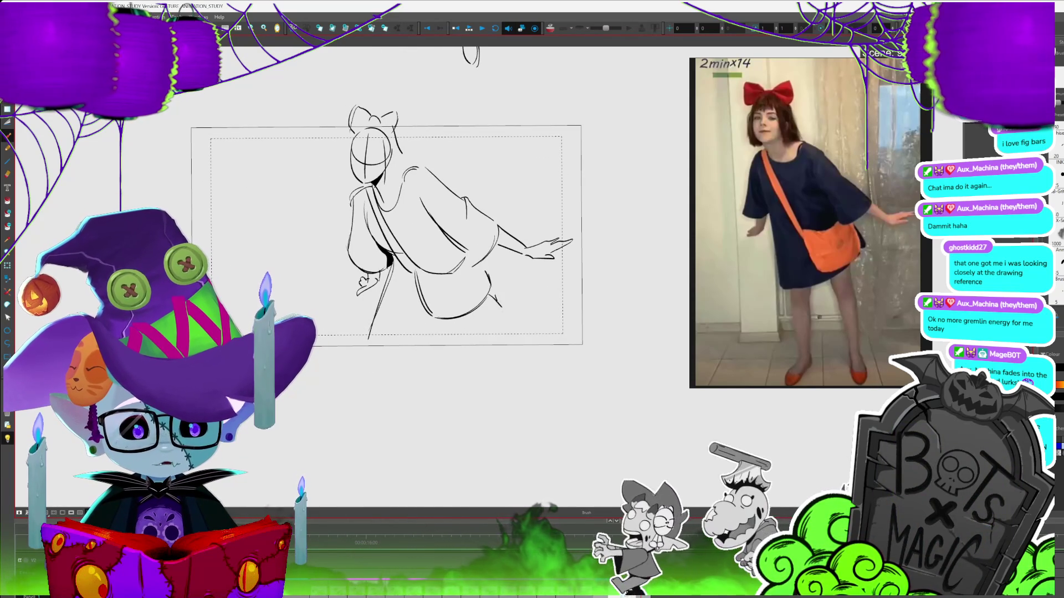
mouse_move(384, 274)
mouse_down()
mouse_move(375, 349)
mouse_move(514, 330)
mouse_up()
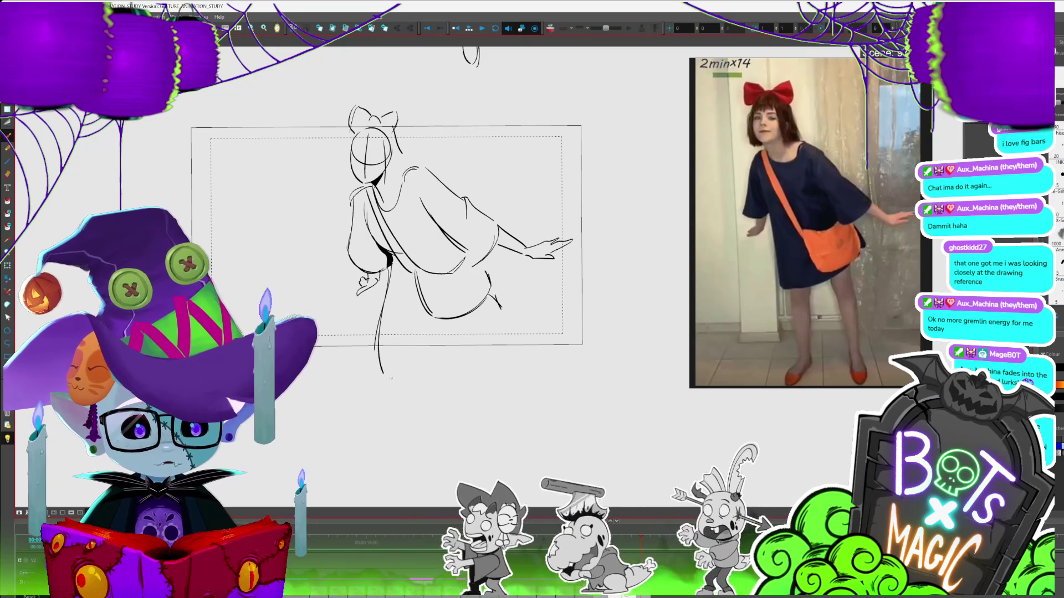
drag(497, 293, 514, 326)
drag(387, 249, 353, 204)
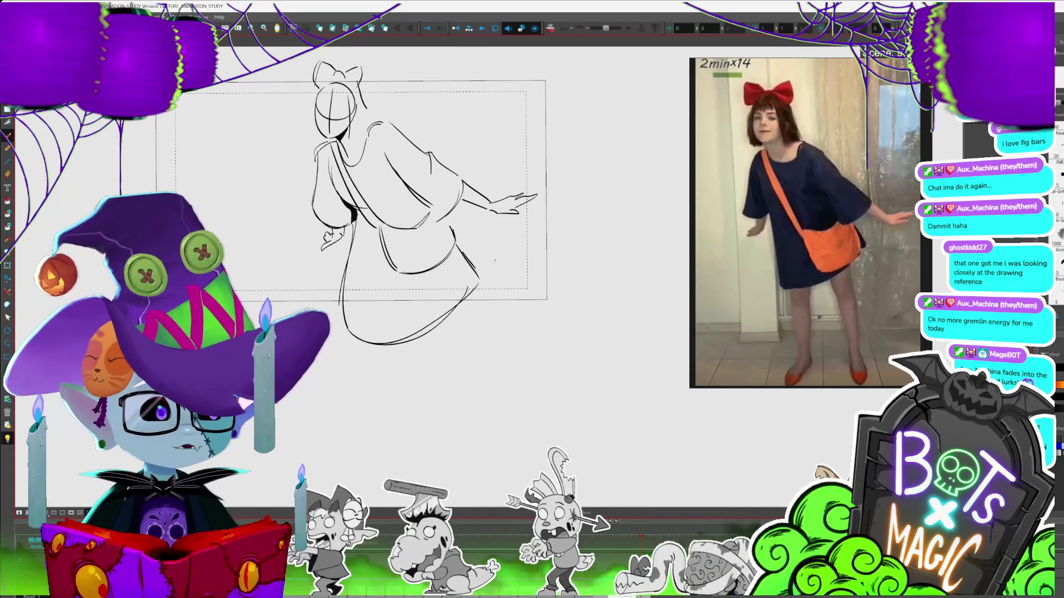
drag(388, 249, 352, 174)
- Draw both leg lines below the skirt and a thick dark band under the hem
drag(331, 266, 358, 378)
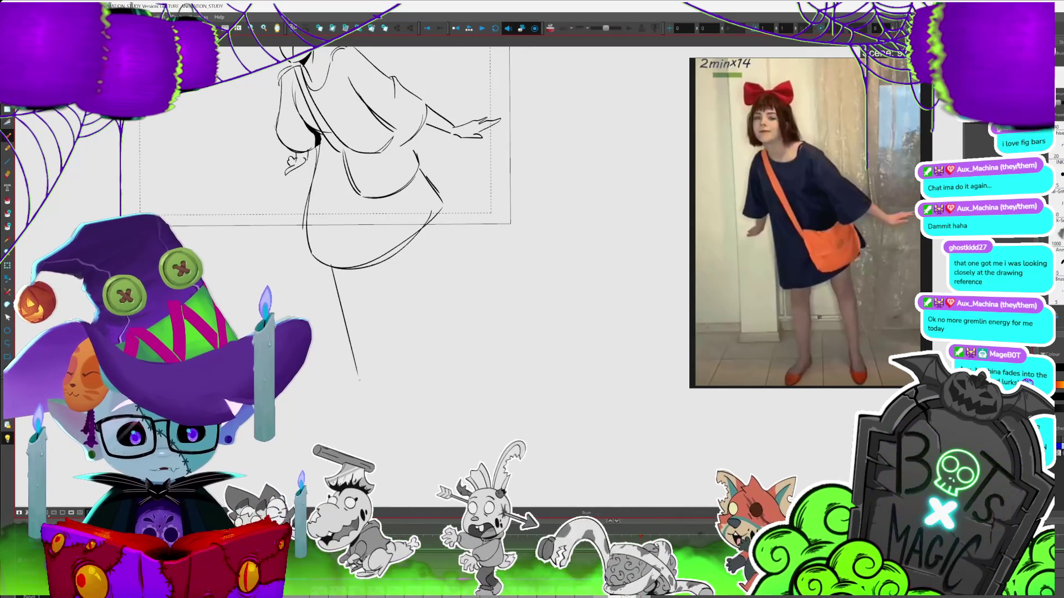
drag(369, 265, 370, 363)
drag(402, 249, 449, 344)
mouse_move(406, 248)
mouse_down()
mouse_move(426, 230)
mouse_move(461, 334)
mouse_up()
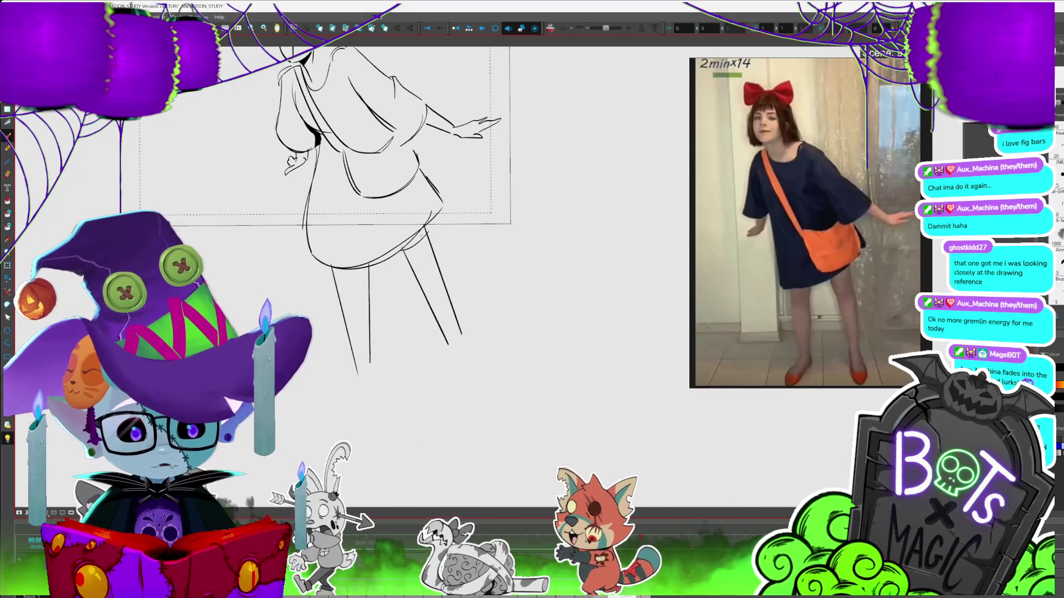
mouse_move(360, 273)
mouse_down()
mouse_move(347, 275)
mouse_move(367, 272)
mouse_up()
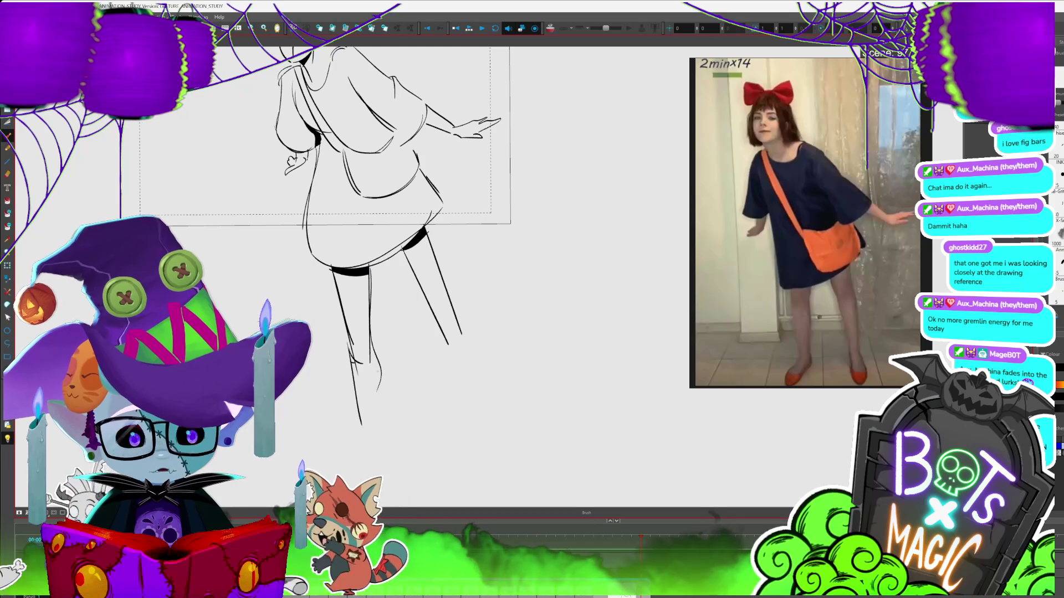
- Redraw the legs down to the feet, shortening the right leg and erasing stray lines
drag(377, 372, 380, 437)
drag(418, 253, 452, 338)
drag(392, 252, 472, 407)
drag(432, 310, 460, 349)
drag(472, 409, 468, 395)
mouse_move(442, 332)
mouse_down()
mouse_move(454, 326)
mouse_move(475, 383)
mouse_move(446, 330)
mouse_up()
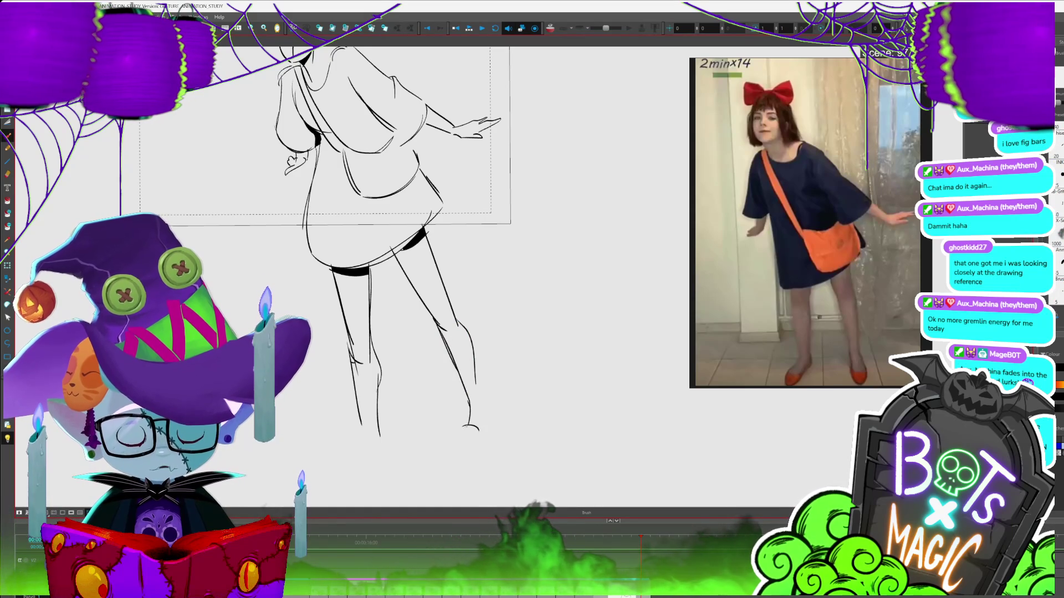
- Curve the left leg's inner line and draw two ground lines under the feet
drag(384, 375, 436, 275)
key(alt+b)
drag(427, 169, 442, 382)
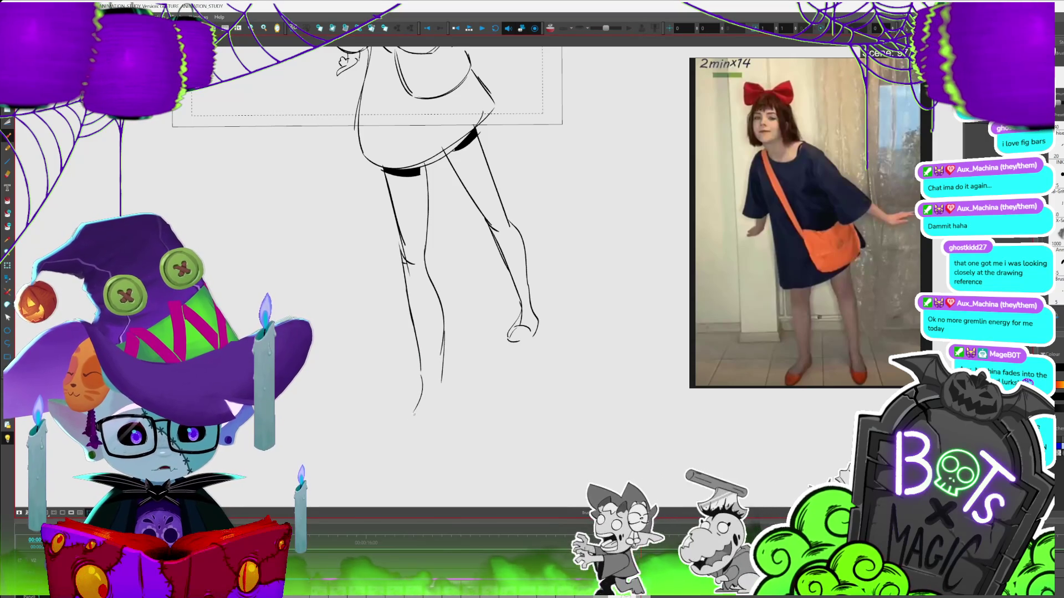
drag(496, 400, 511, 306)
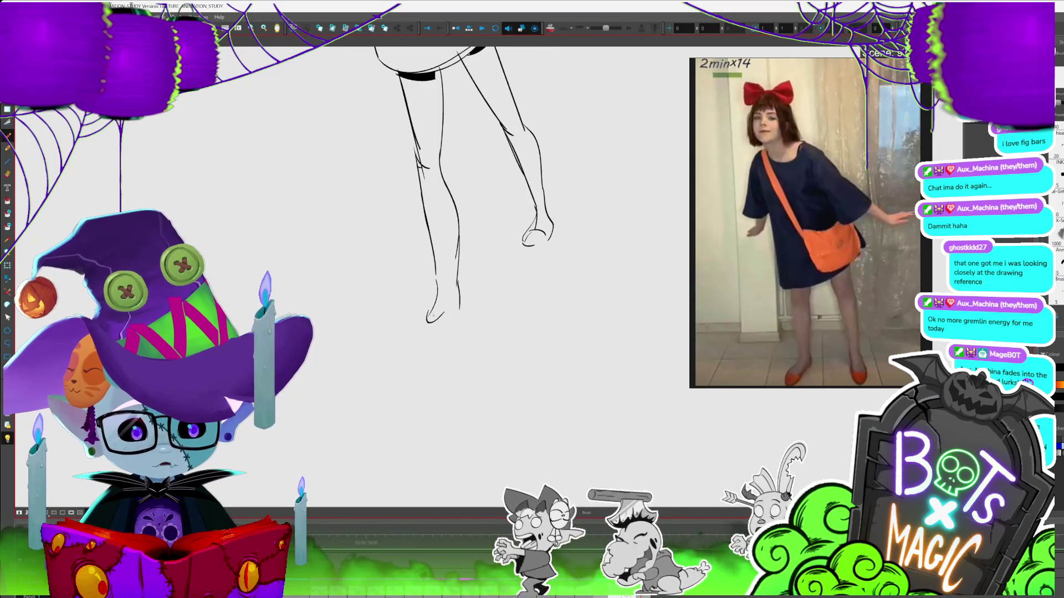
drag(391, 255, 571, 250)
drag(376, 299, 464, 299)
- Squash the lower legs and ground lines shorter and move them up under the dress
scroll(466, 340, down, 3)
scroll(543, 366, up, 2)
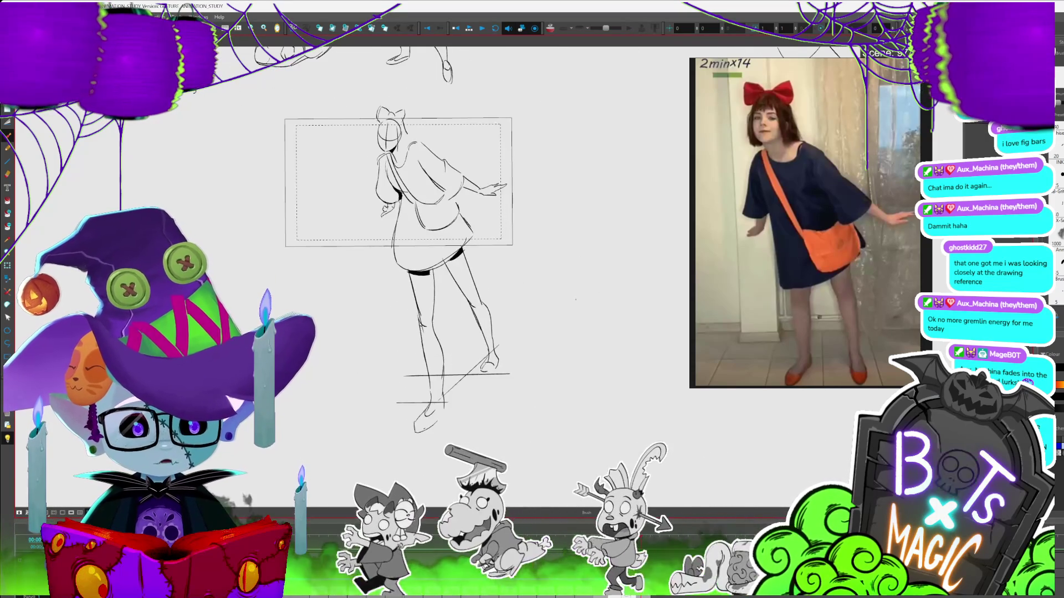
mouse_move(388, 244)
mouse_down()
mouse_move(510, 435)
mouse_move(508, 407)
mouse_up()
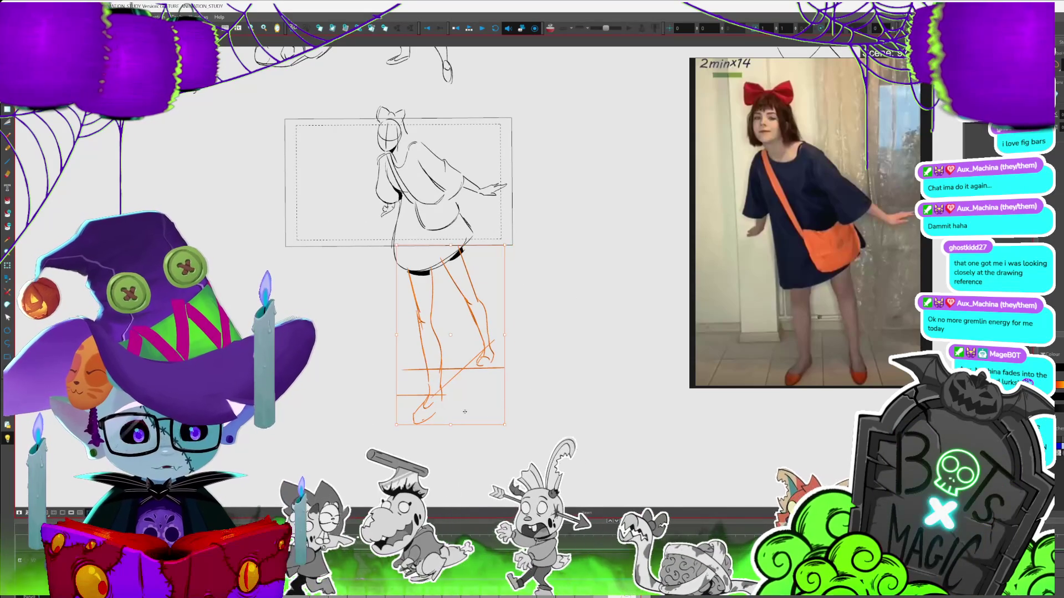
click(451, 395)
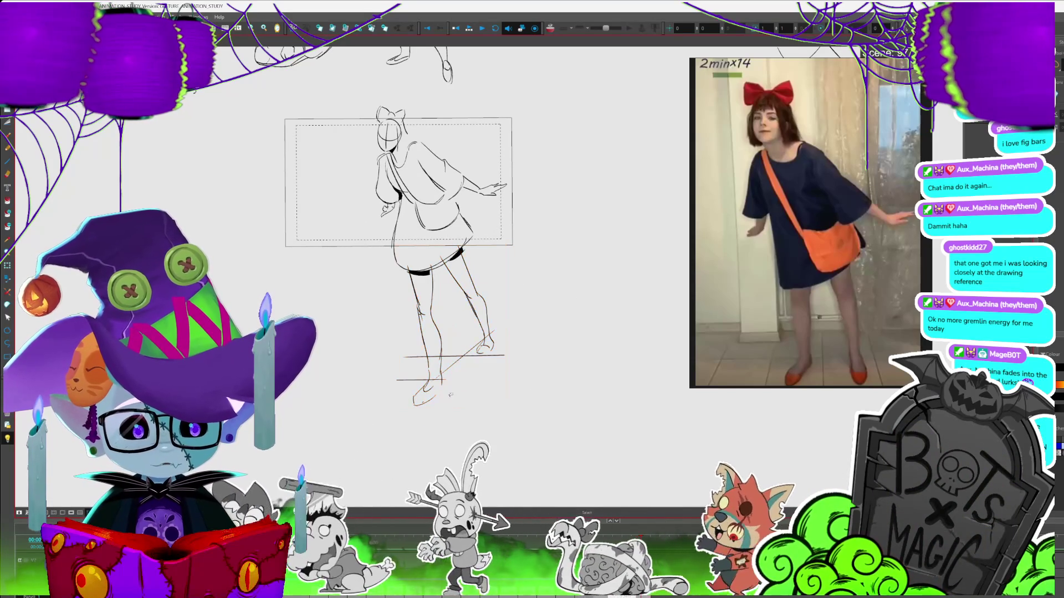
drag(506, 413, 391, 247)
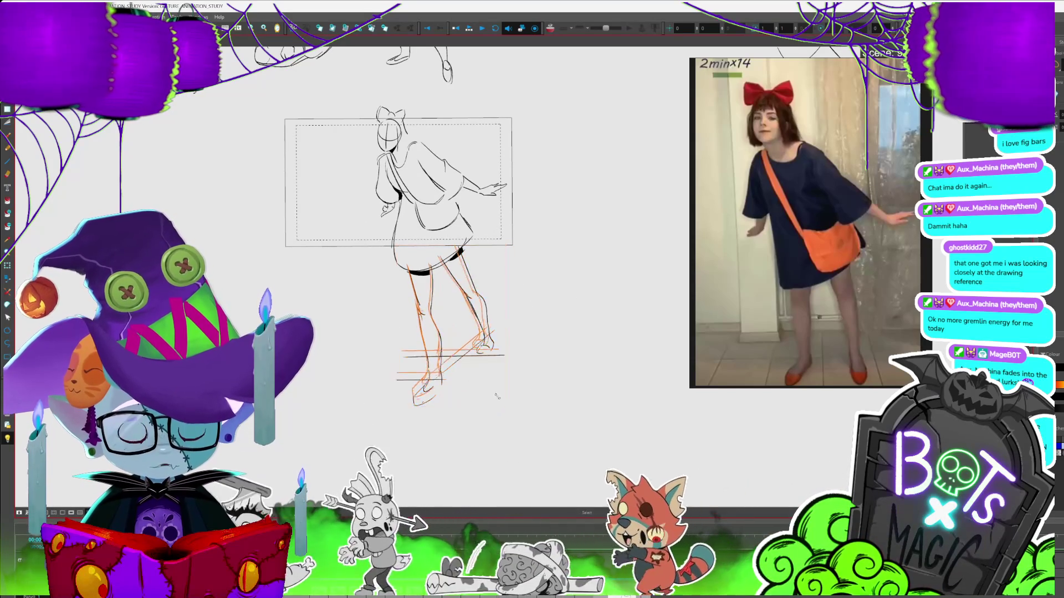
drag(451, 408, 451, 369)
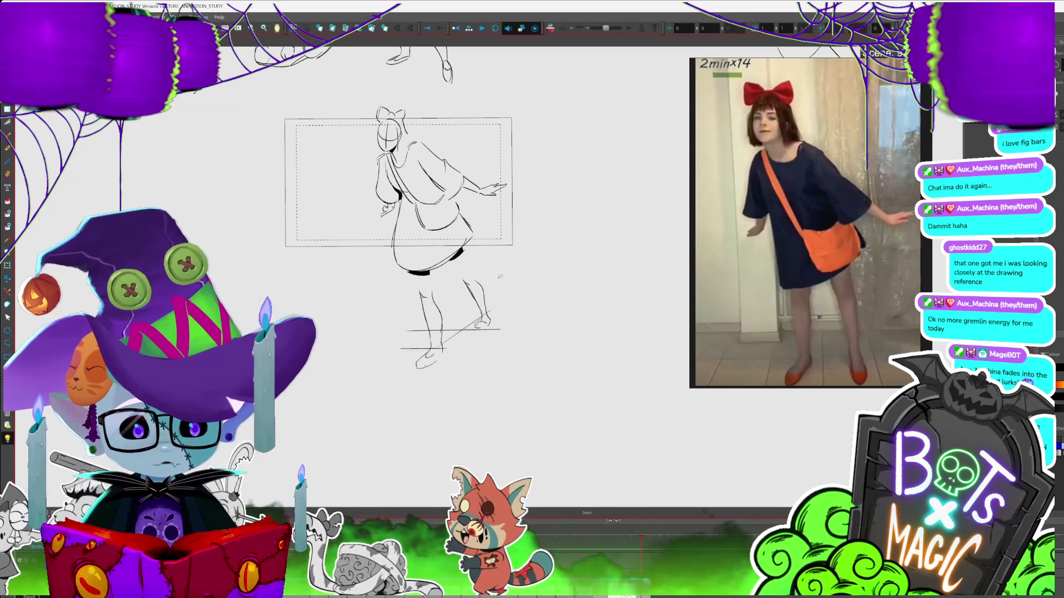
drag(451, 332, 448, 324)
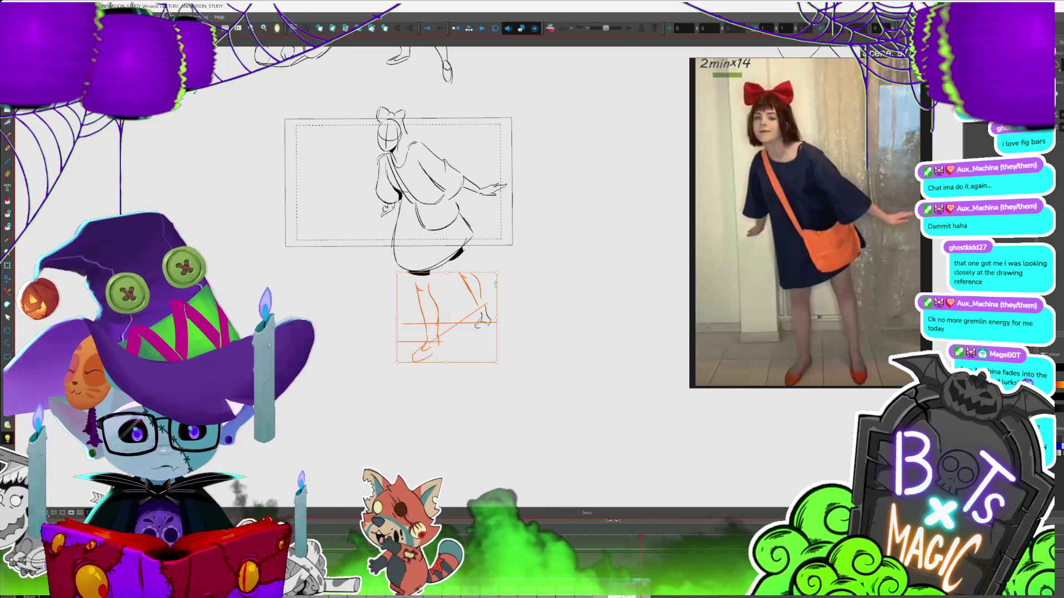
- Return to the brush and select the head and bow strokes
key(alt+b)
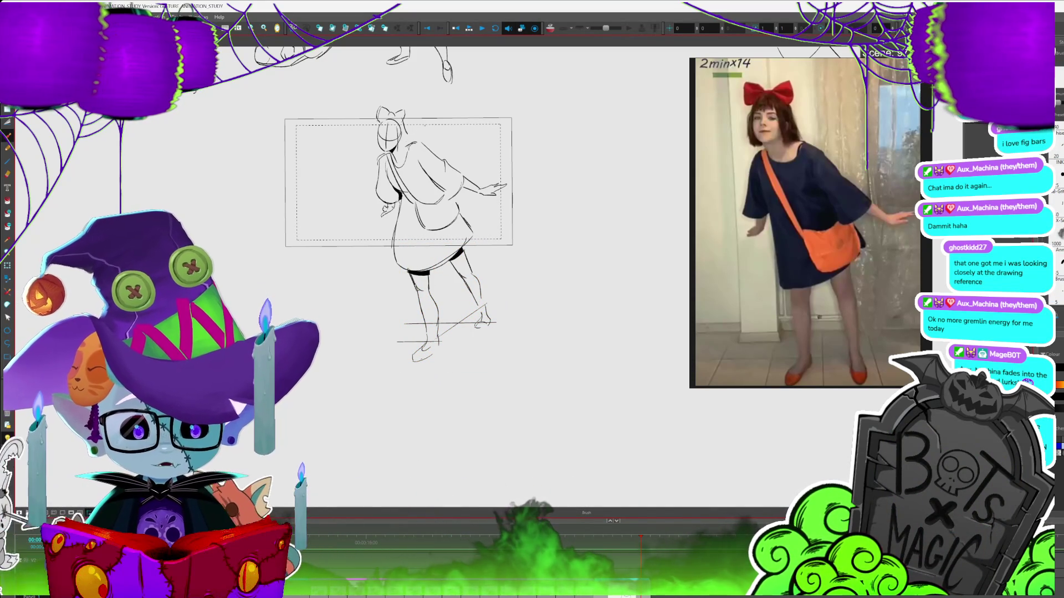
drag(370, 120, 391, 129)
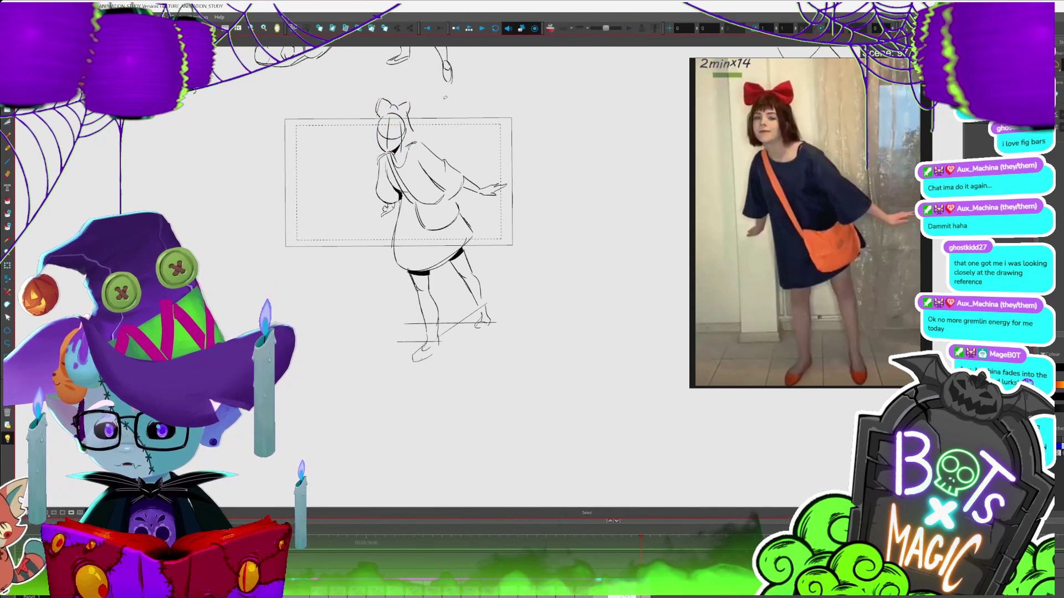
scroll(445, 98, up, 5)
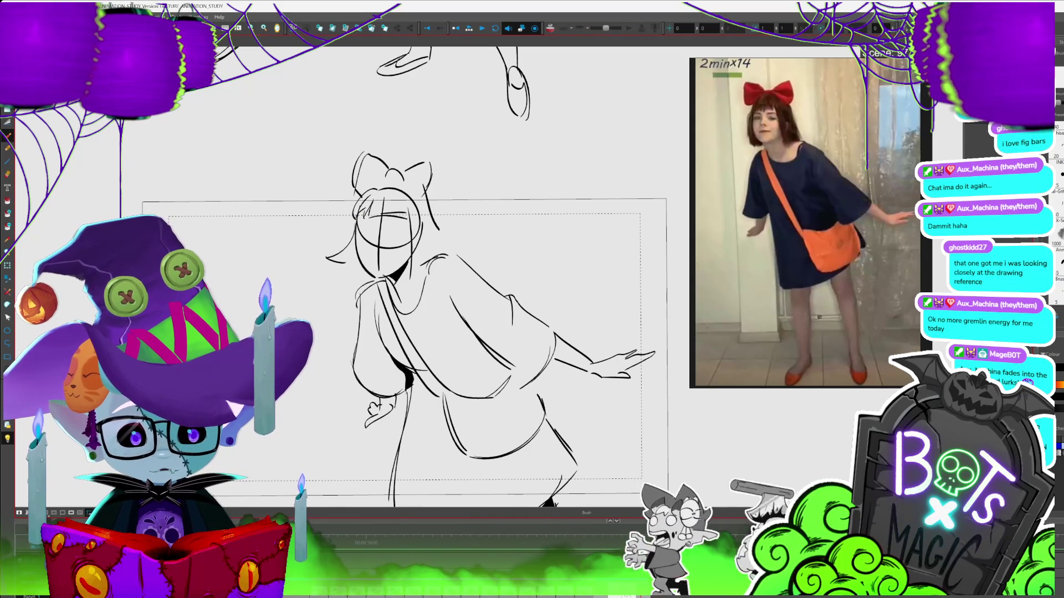
- Brush hair strands on both sides of the face and a closed eye arc
drag(355, 244, 327, 260)
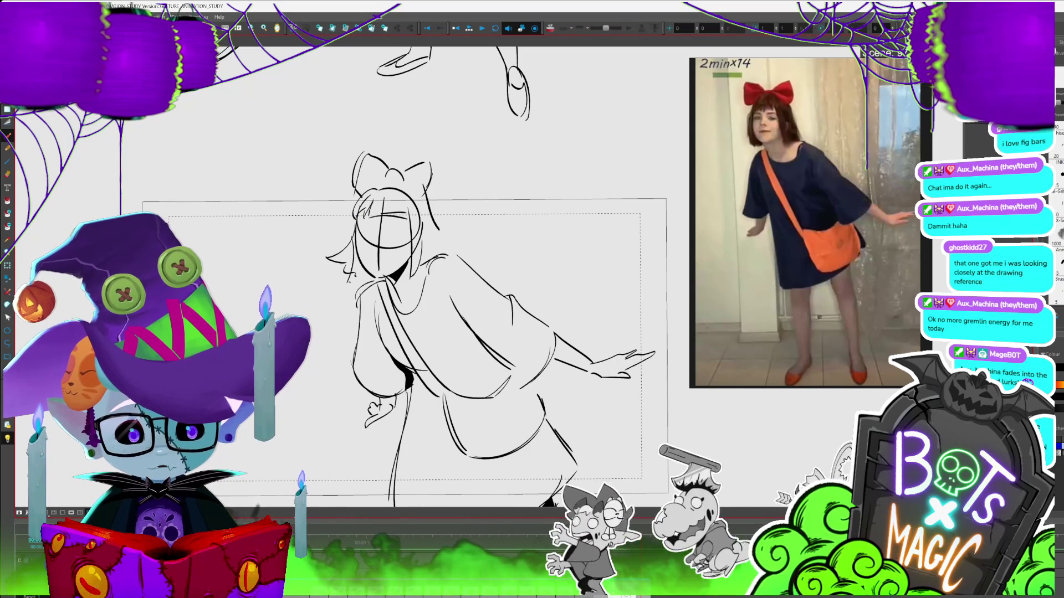
drag(427, 194, 449, 237)
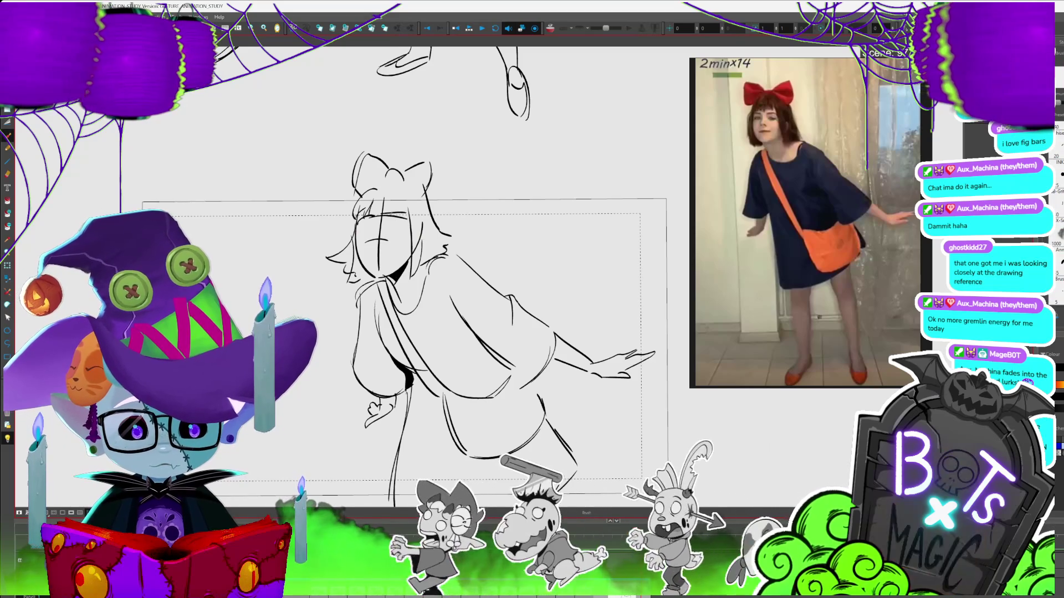
drag(357, 224, 370, 228)
- Add a pupil to the right eye and delete the unwanted mouth stroke
key(alt+s)
click(366, 226)
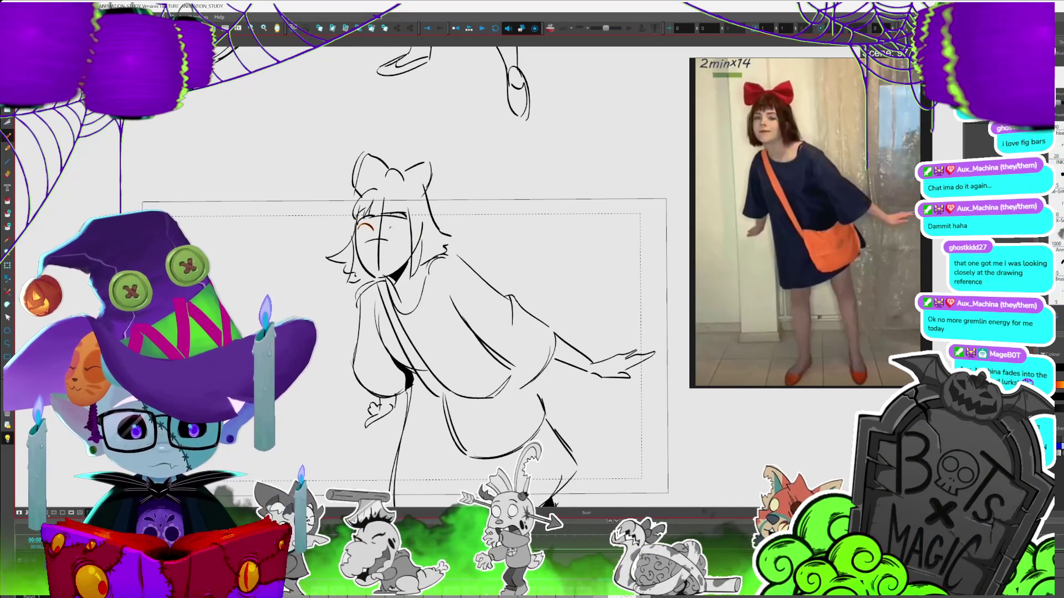
scroll(522, 191, down, 3)
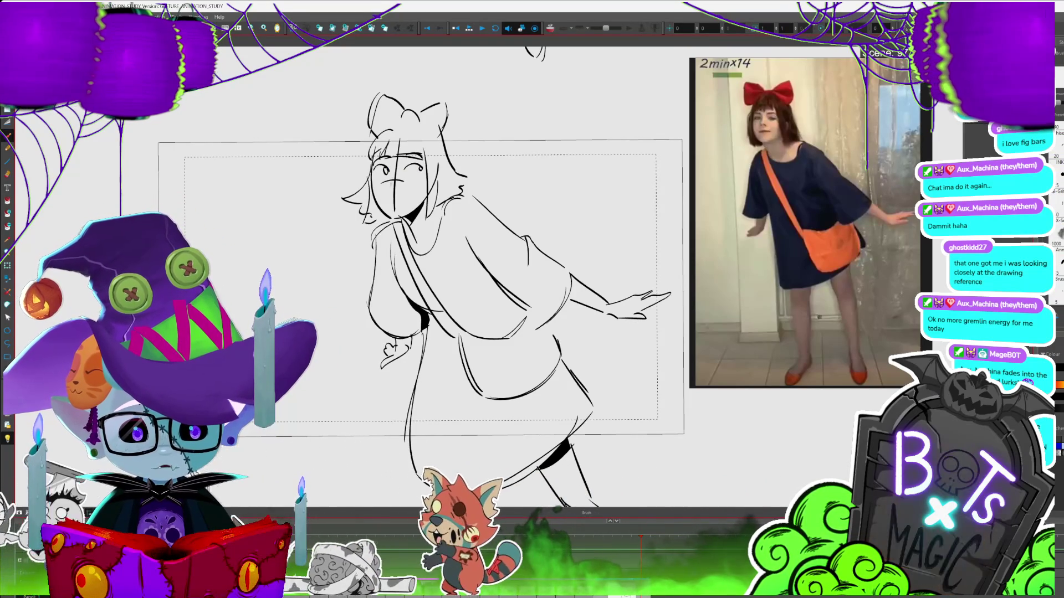
click(419, 168)
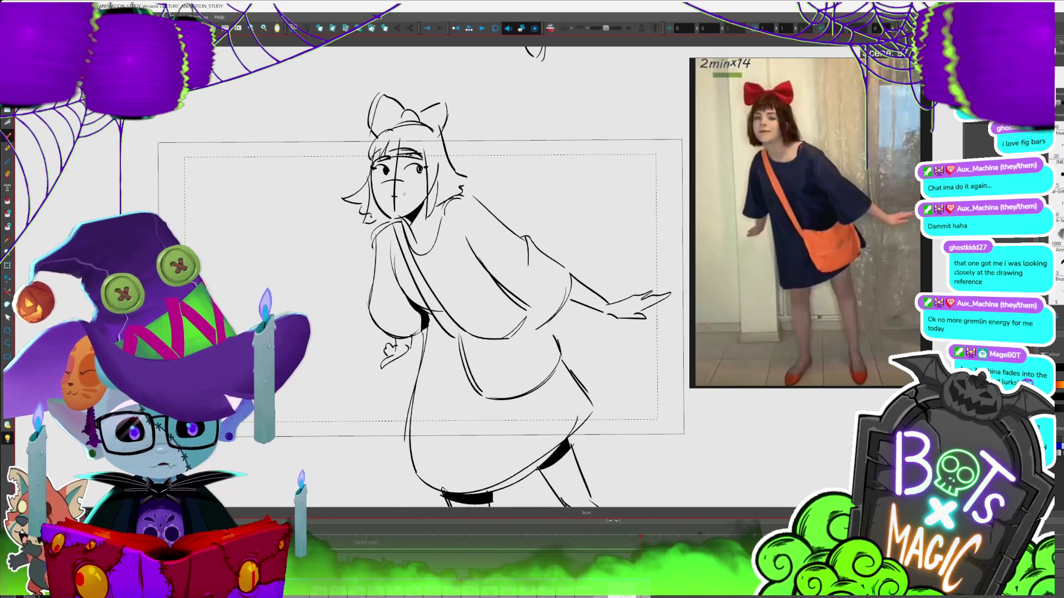
key(Delete)
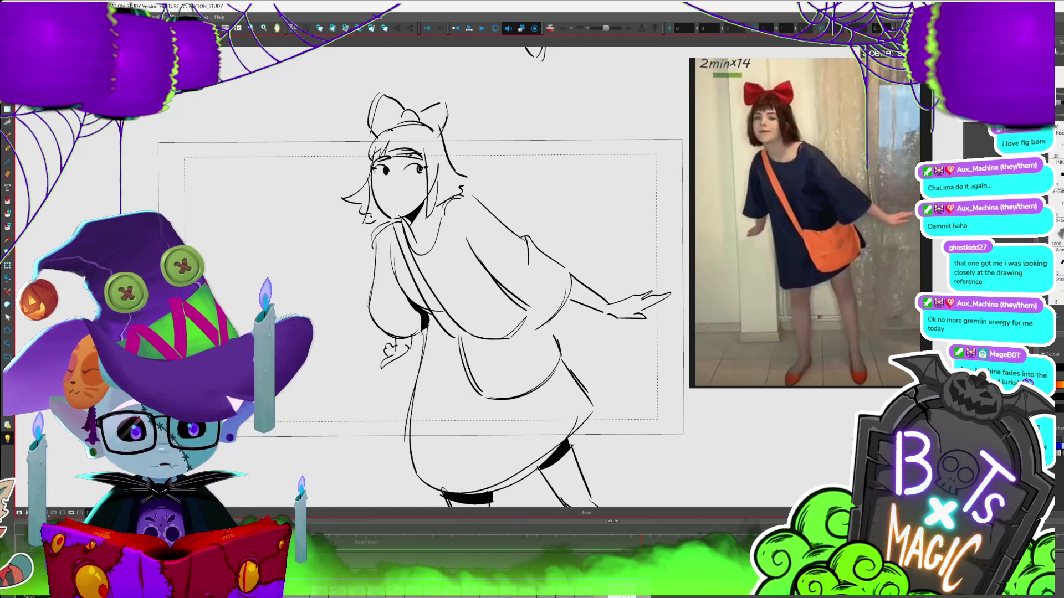
key(alt+b)
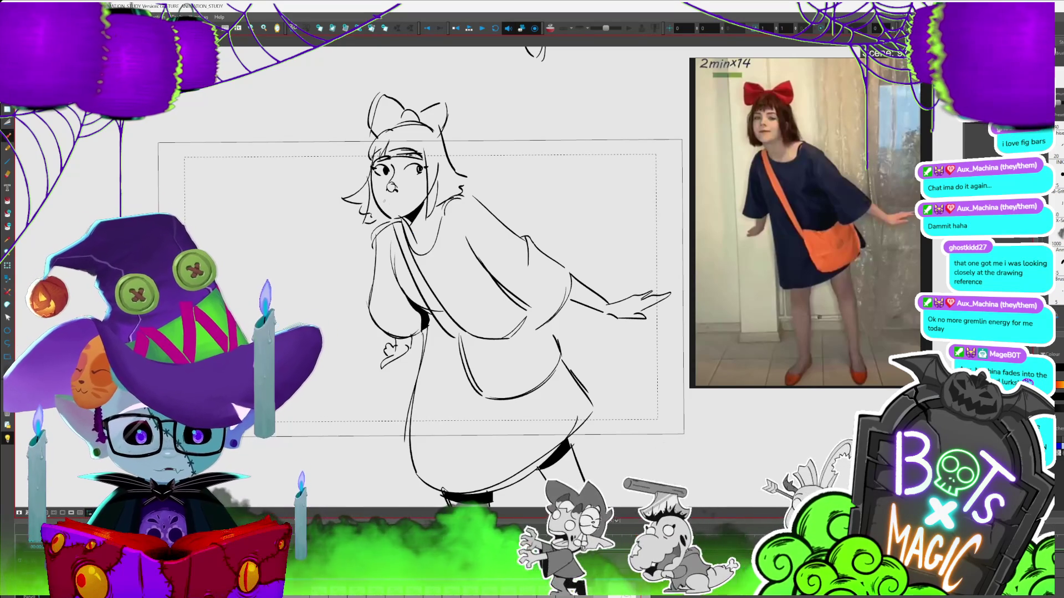
- Undo the stray ellipse around the finished figure and review it beside the other sketches
key(1)
key(1)
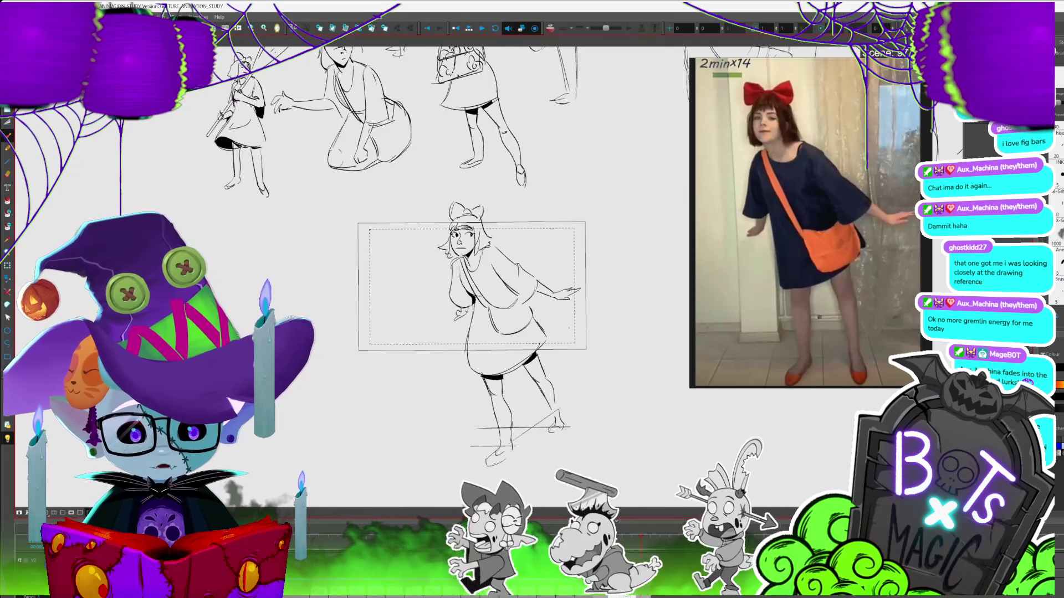
key(1)
key(ctrl+z)
key(2)
key(2)
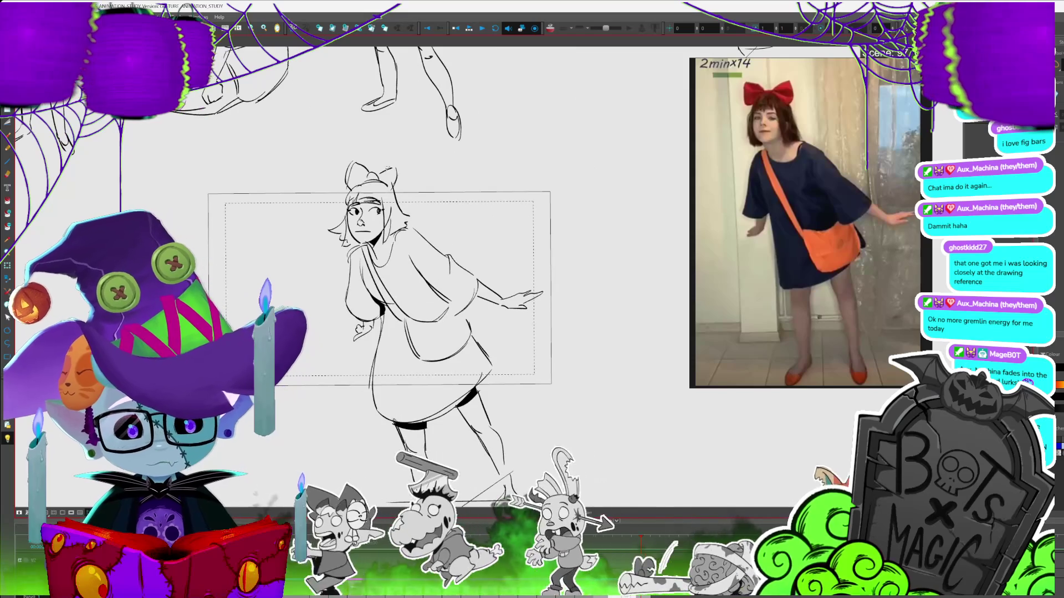
click(357, 175)
key(Escape)
key(1)
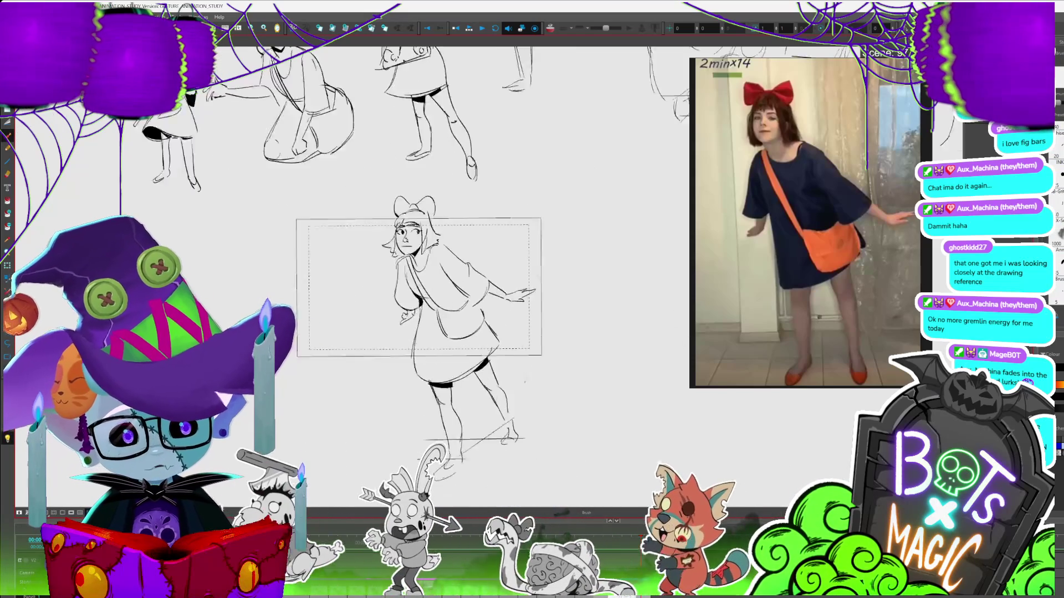
key(1)
- Lasso the whole finished figure, shrink it and move it up-left beside the earlier sketches
mouse_move(476, 155)
mouse_down()
mouse_move(577, 260)
mouse_move(393, 199)
mouse_up()
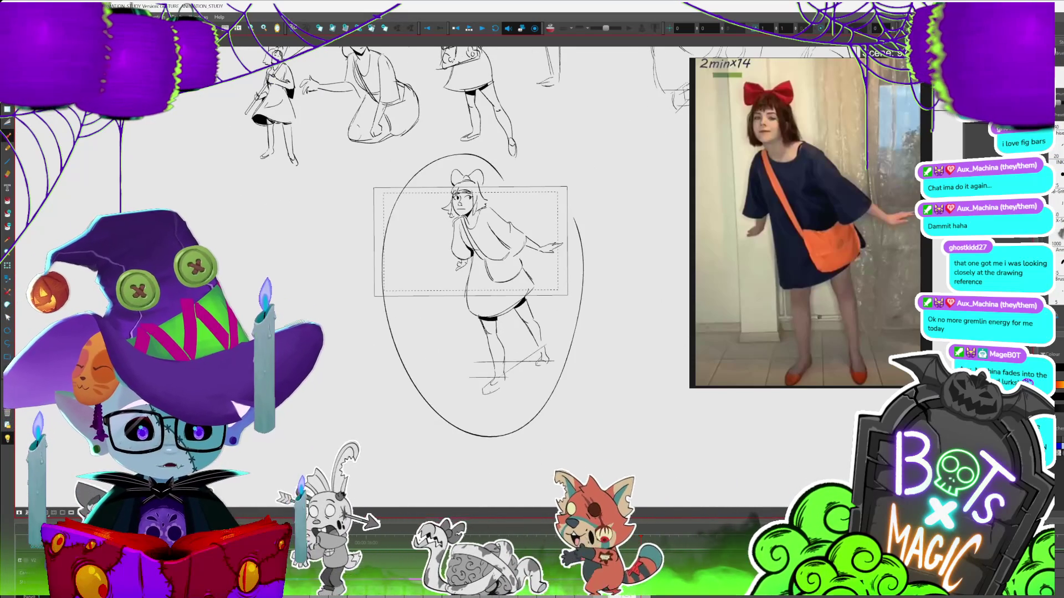
mouse_move(482, 158)
mouse_down()
mouse_move(579, 277)
mouse_move(552, 379)
mouse_move(529, 316)
mouse_up()
drag(488, 244, 216, 83)
scroll(477, 221, up, 5)
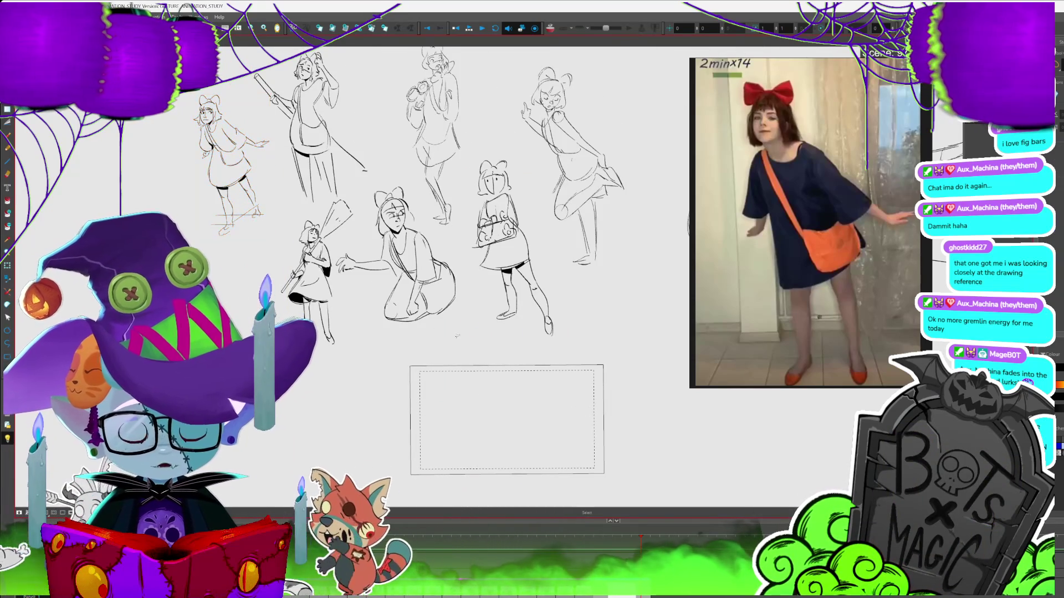
drag(457, 336, 285, 265)
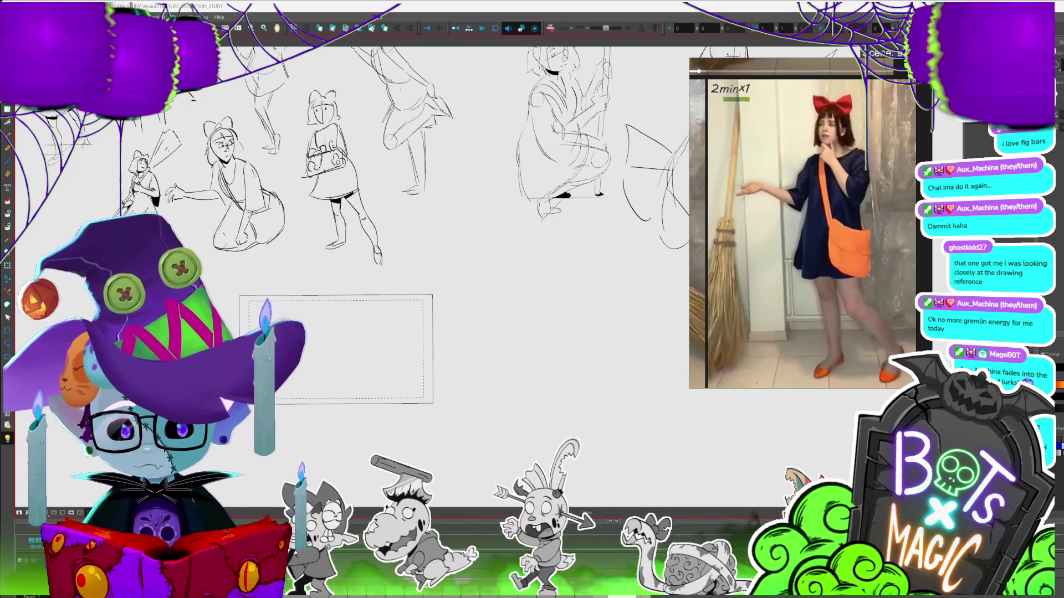
- Zoom the empty camera frame to fill the view and brush the new sketch's first head stroke
scroll(351, 277, up, 2)
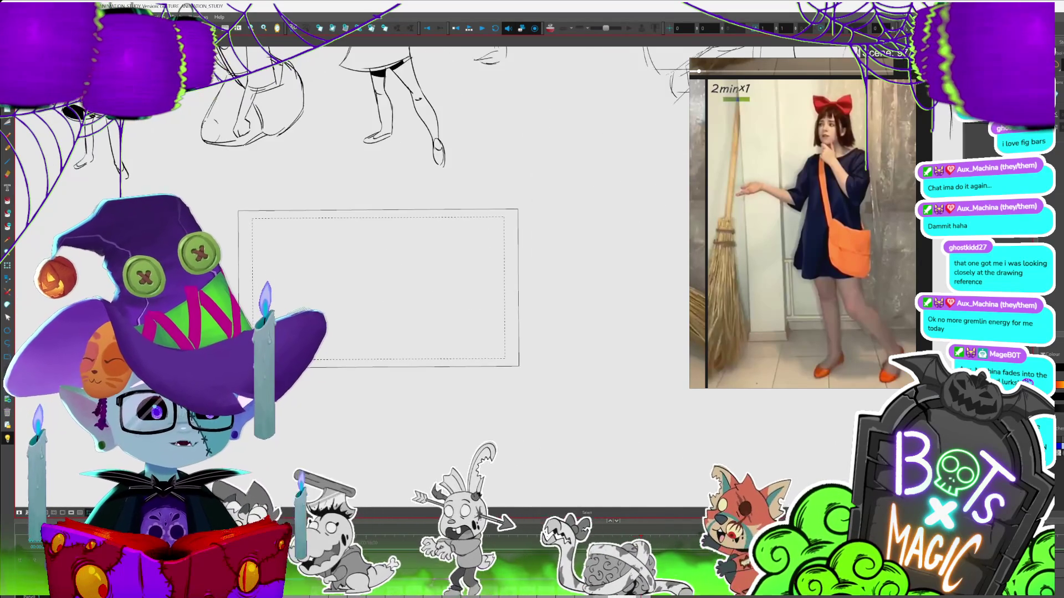
scroll(338, 282, up, 4)
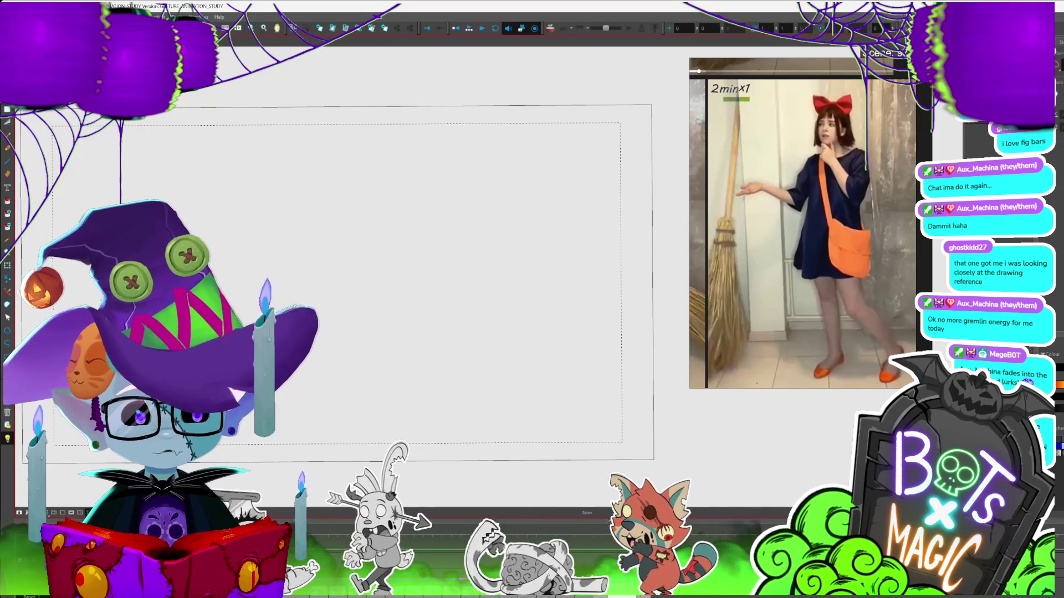
scroll(340, 280, up, 1)
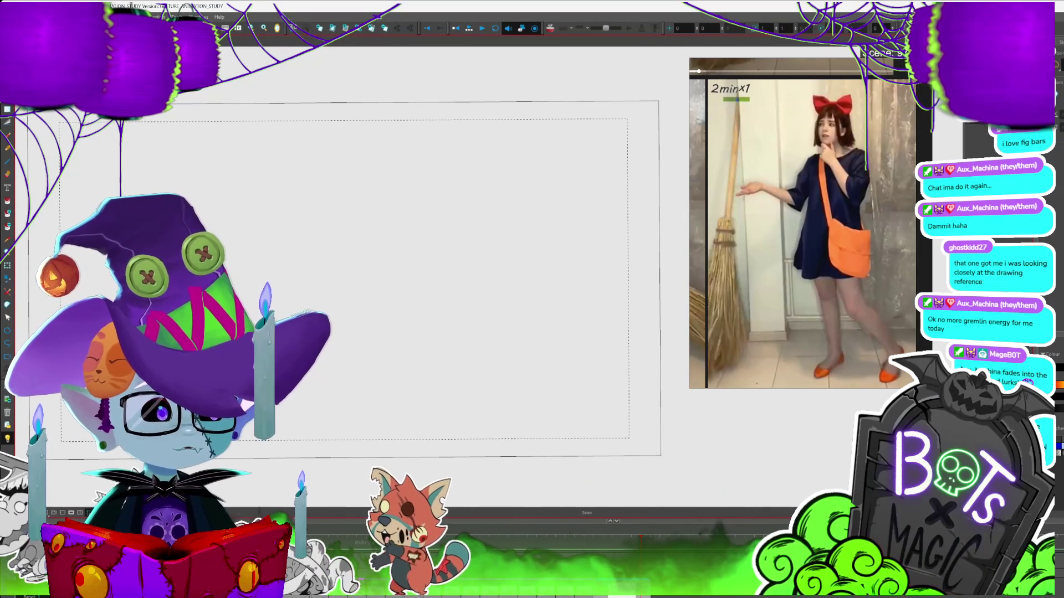
scroll(355, 272, down, 1)
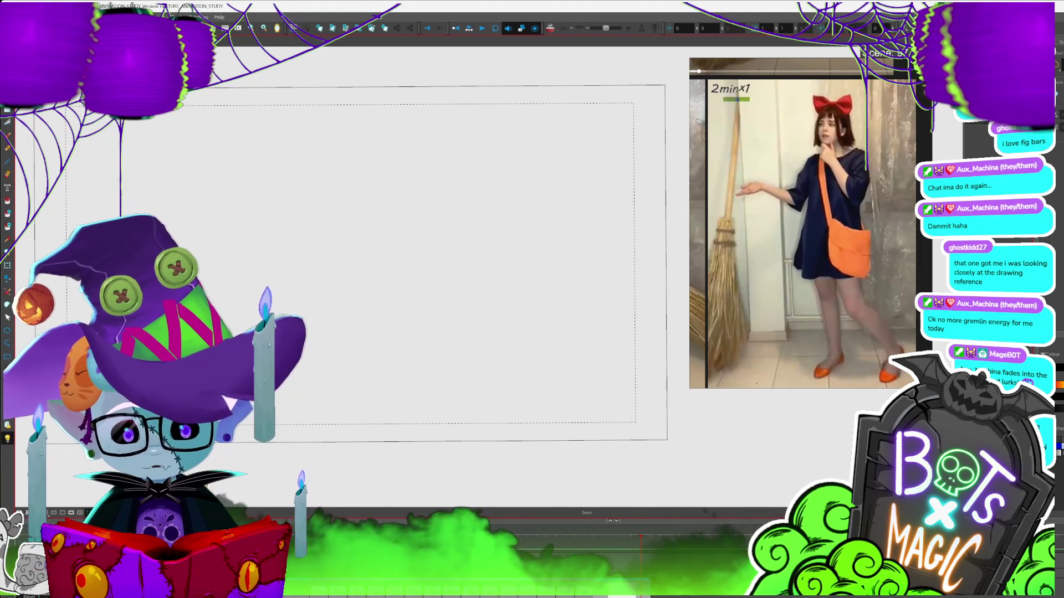
scroll(355, 261, up, 2)
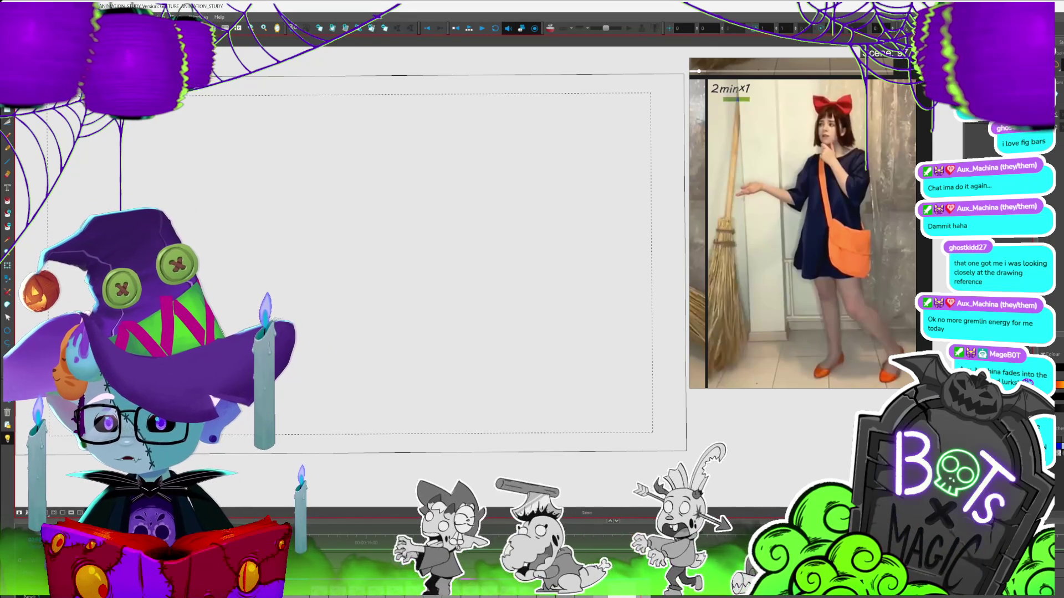
key(alt+b)
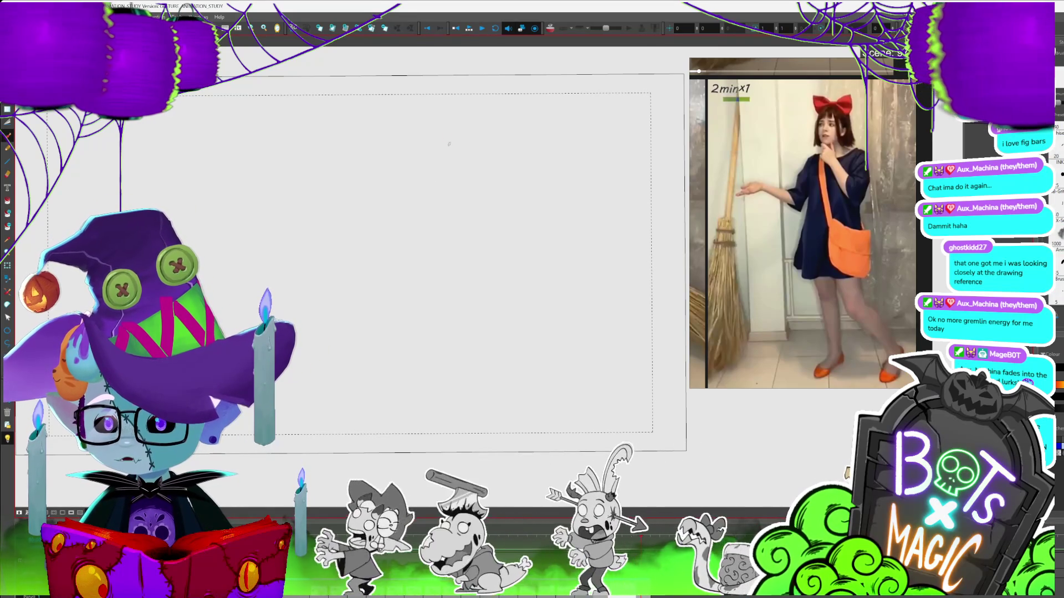
mouse_move(410, 115)
mouse_down()
mouse_move(420, 108)
mouse_move(408, 117)
mouse_move(418, 165)
mouse_move(450, 143)
mouse_up()
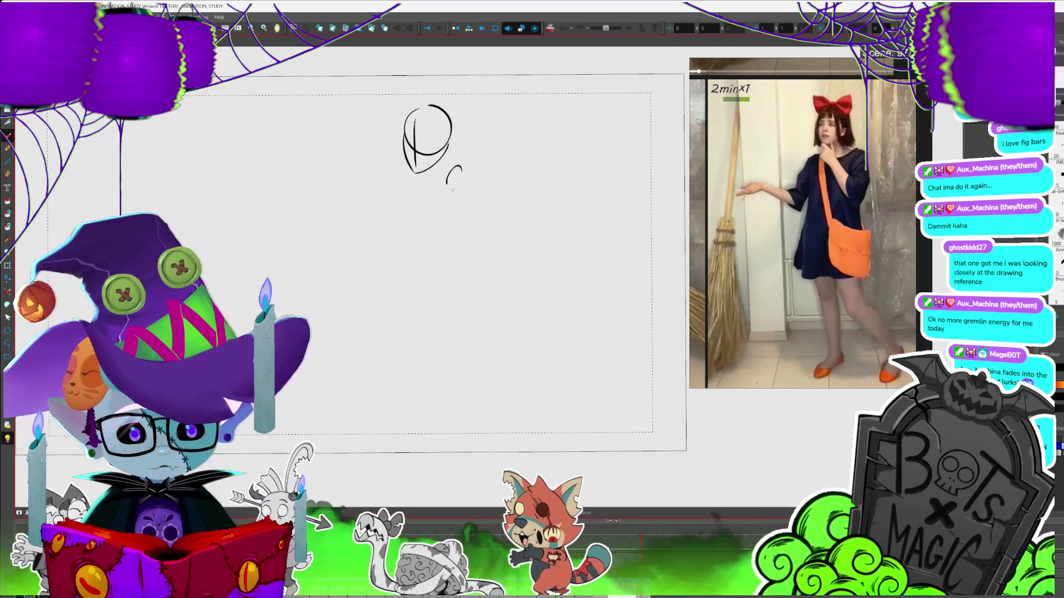
- Redraw the body's bottom curve and stretch the right skirt stroke wider
drag(412, 183, 398, 187)
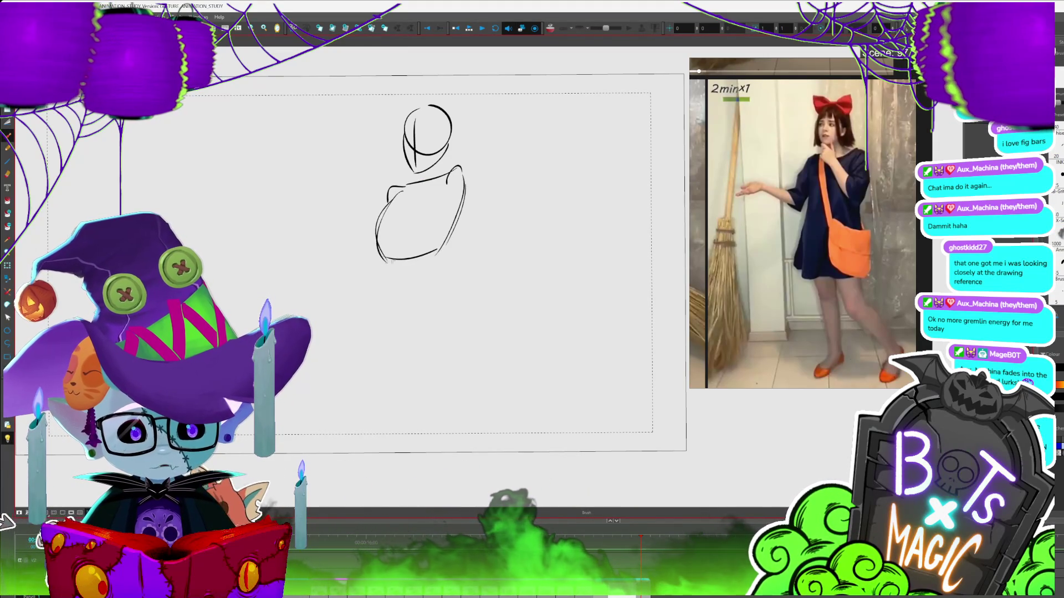
key(ctrl+z)
mouse_move(375, 259)
mouse_down()
mouse_move(433, 262)
mouse_move(348, 323)
mouse_up()
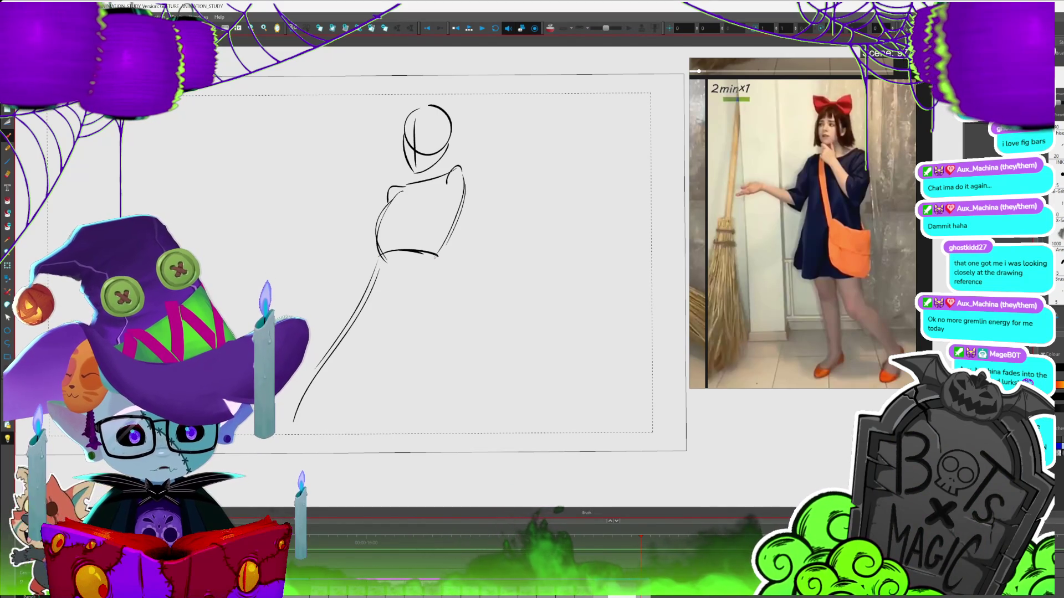
key(alt+s)
drag(427, 249, 469, 367)
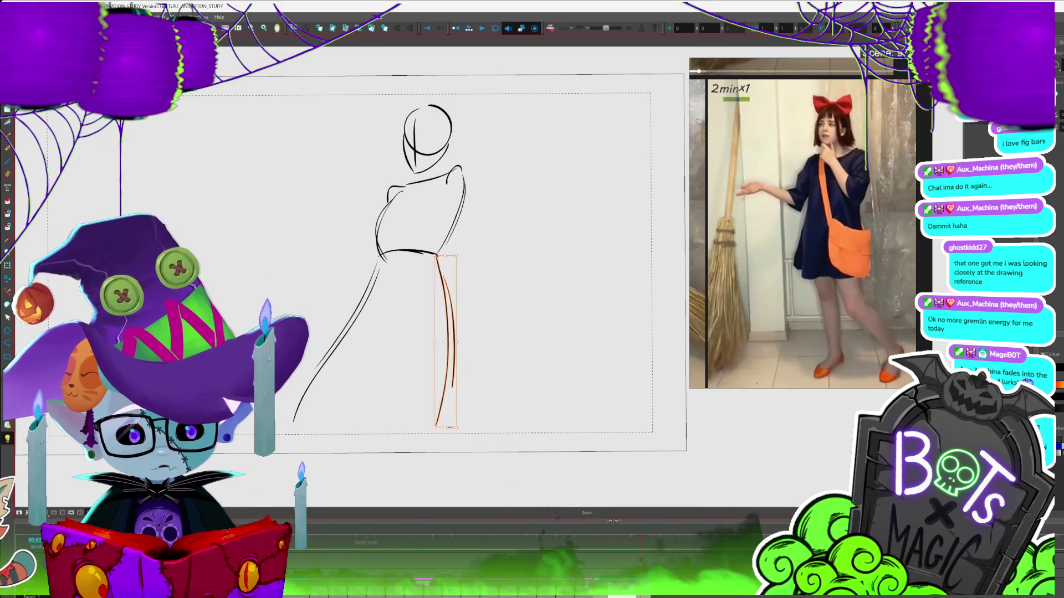
drag(456, 427, 471, 422)
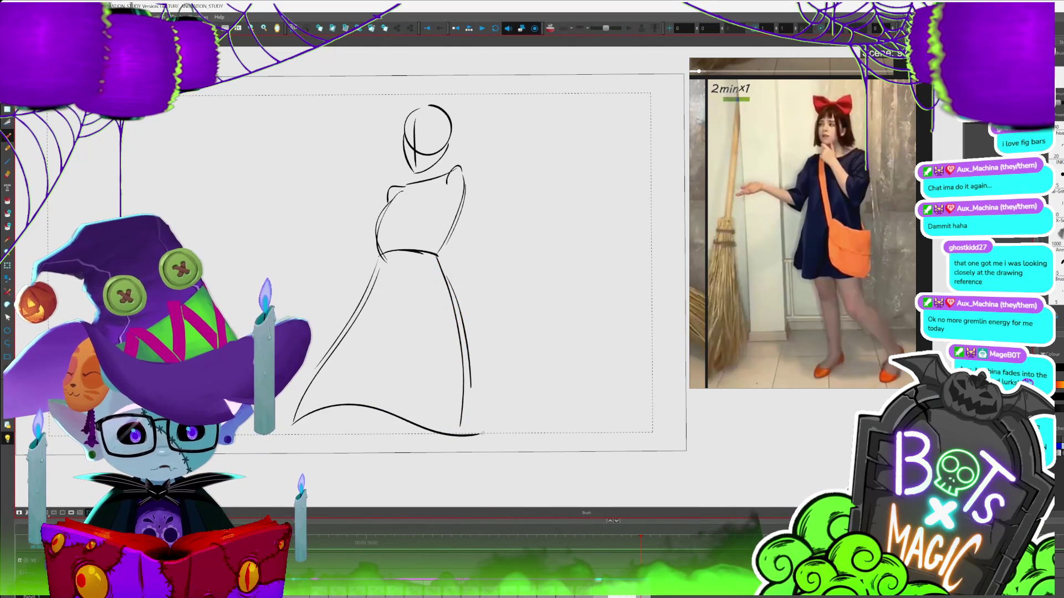
drag(486, 438, 487, 438)
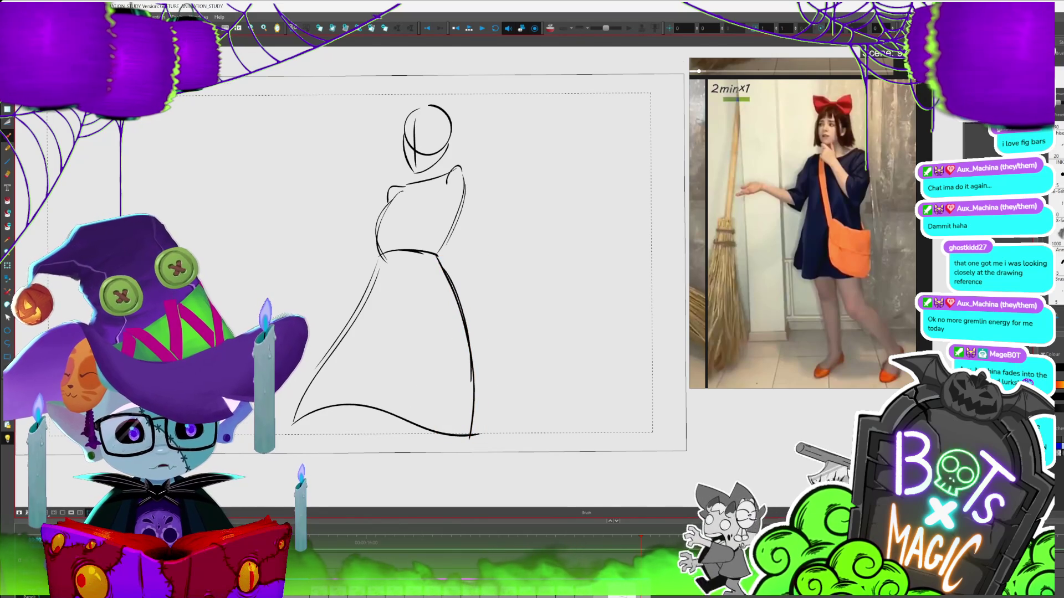
- Draw an inner torso line, a line inside the skirt and close the right hem
scroll(388, 250, down, 1)
drag(413, 161, 441, 271)
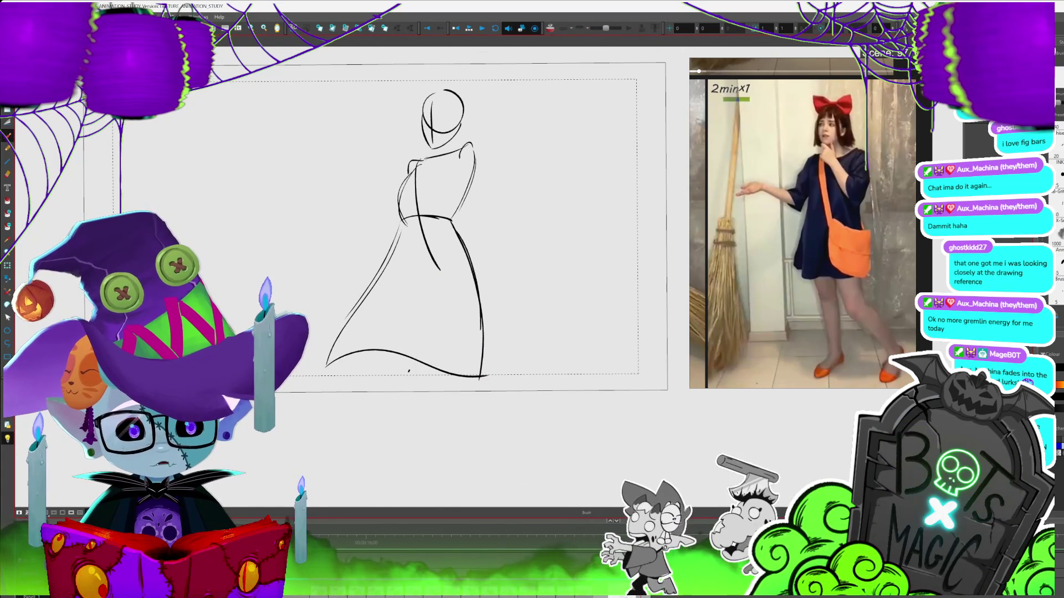
mouse_move(427, 221)
mouse_down()
mouse_move(446, 254)
mouse_move(448, 287)
mouse_move(477, 269)
mouse_move(497, 286)
mouse_move(452, 322)
mouse_move(492, 320)
mouse_up()
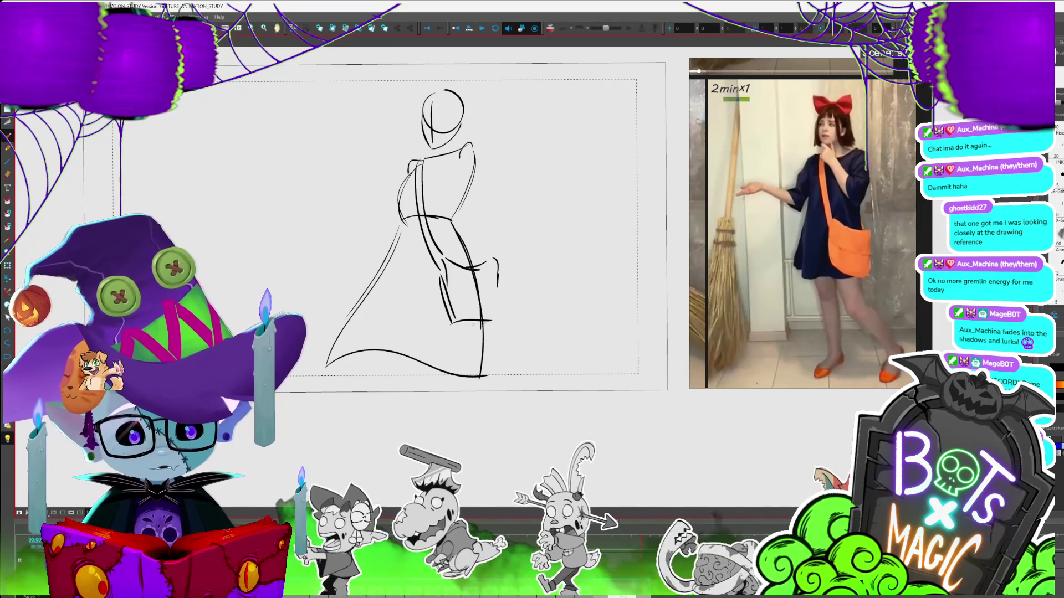
drag(498, 272, 499, 323)
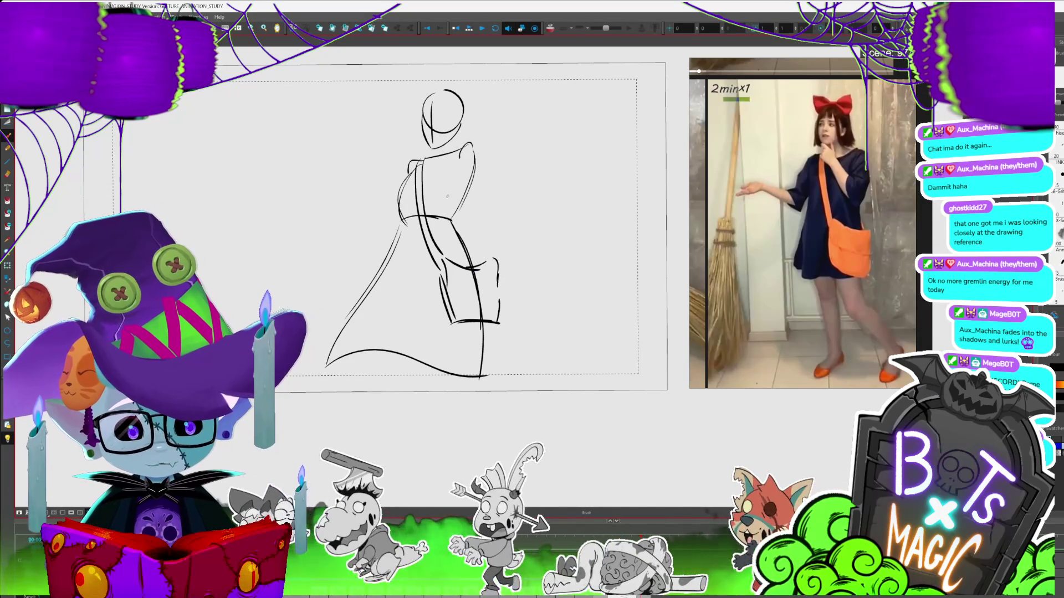
- Sketch the torso's right side, arm and shoulder, undoing stray strokes near the arm
drag(447, 190, 442, 217)
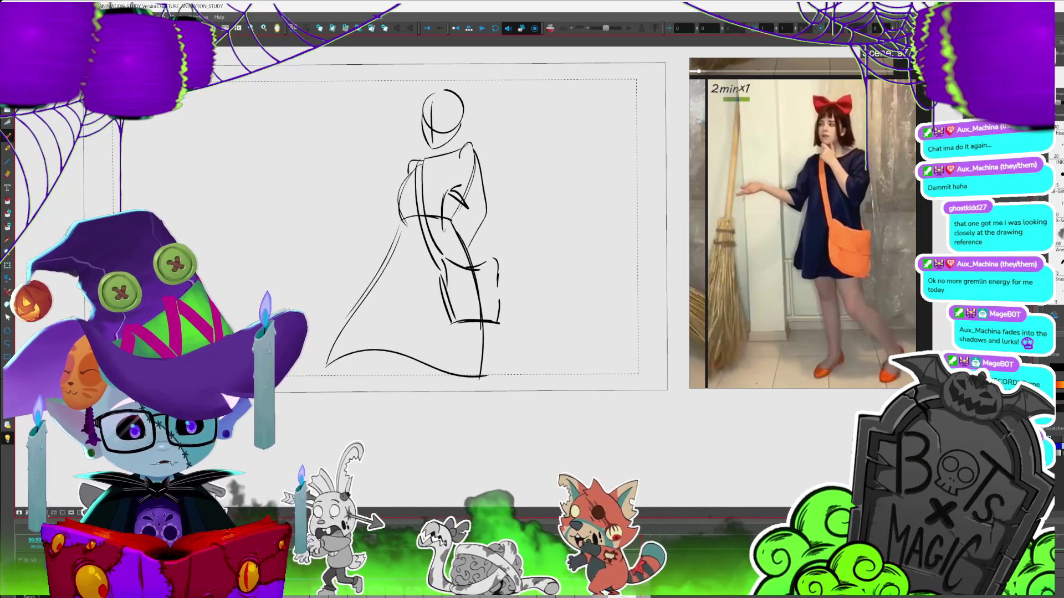
drag(486, 202, 468, 247)
key(ctrl+z)
drag(450, 222, 464, 247)
key(ctrl+z)
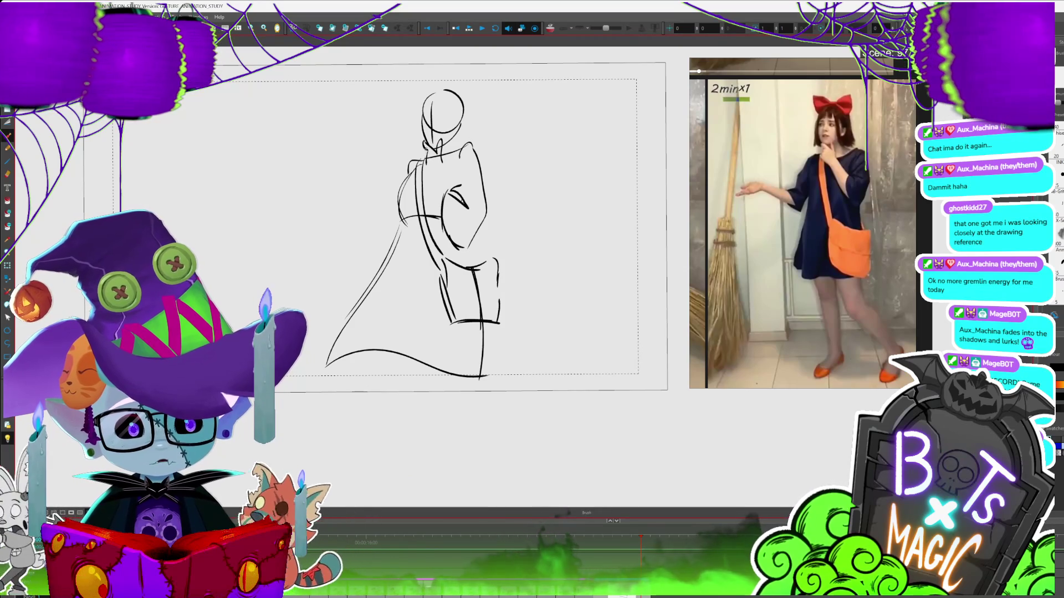
drag(424, 170, 444, 205)
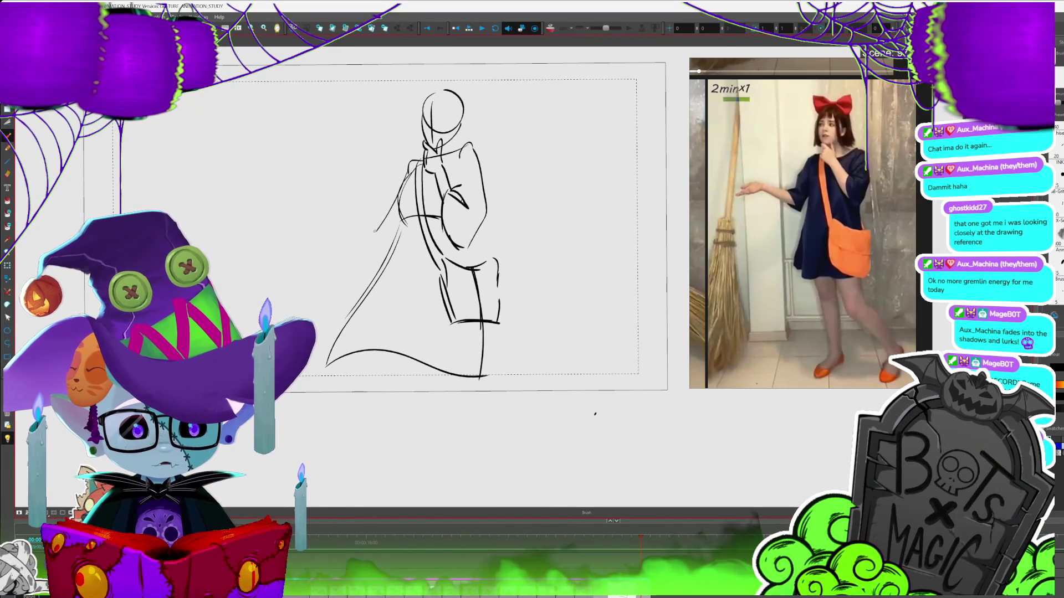
key(alt+s)
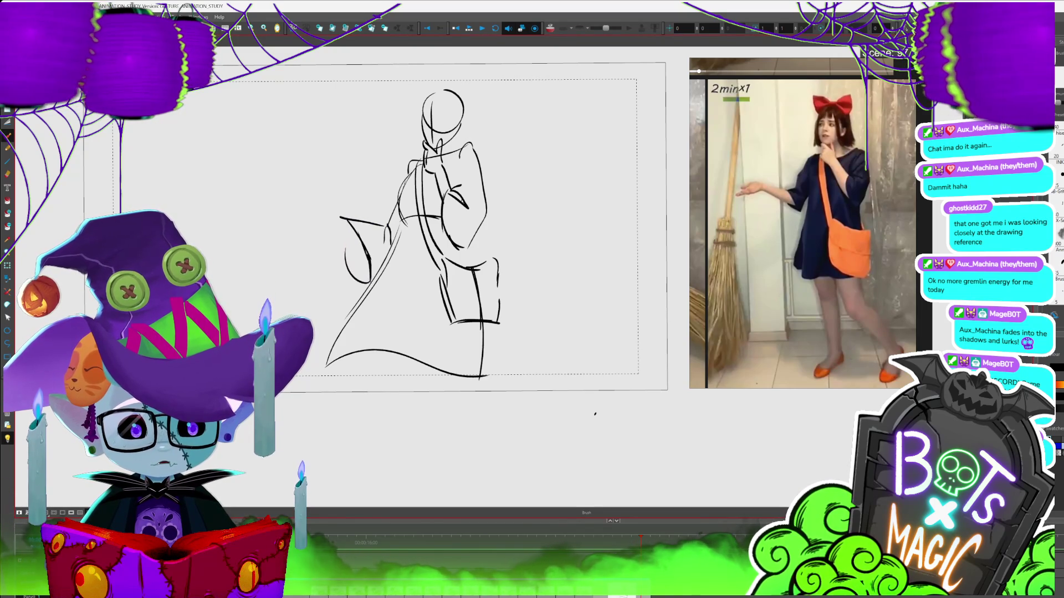
- Draw the outstretched left arm with a hand beyond it
scroll(595, 413, down, 2)
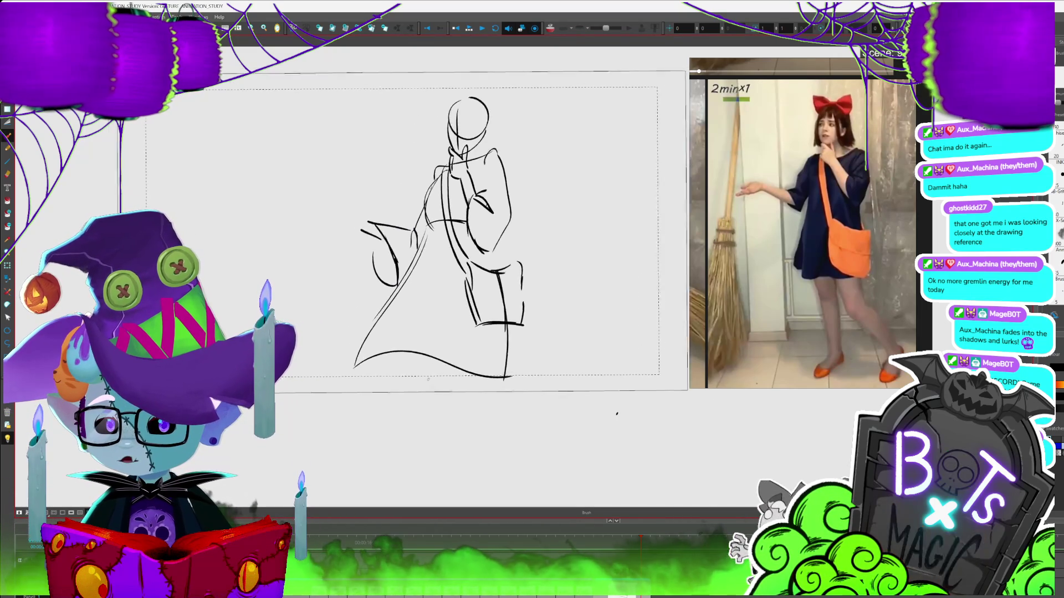
drag(372, 228, 421, 237)
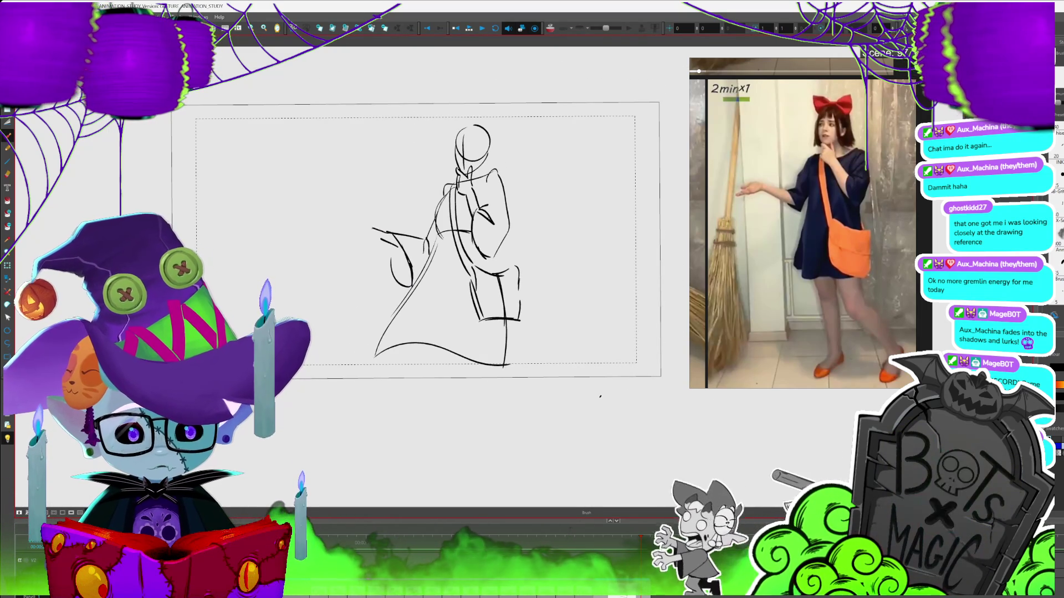
mouse_move(344, 233)
mouse_down()
mouse_move(366, 225)
mouse_move(333, 236)
mouse_up()
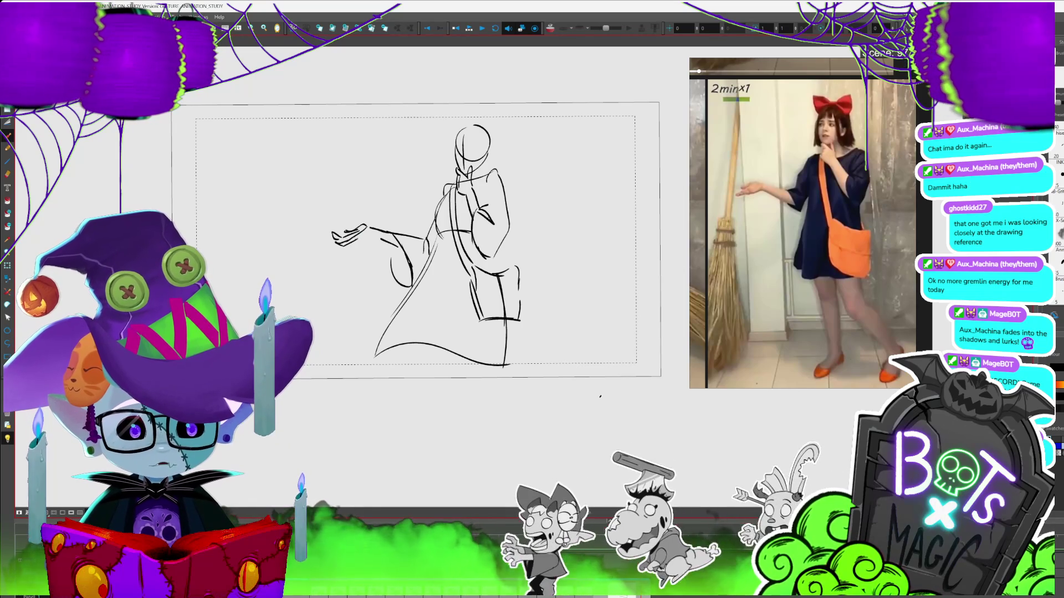
key(alt+s)
mouse_move(382, 228)
mouse_down()
mouse_move(329, 221)
mouse_move(388, 228)
mouse_up()
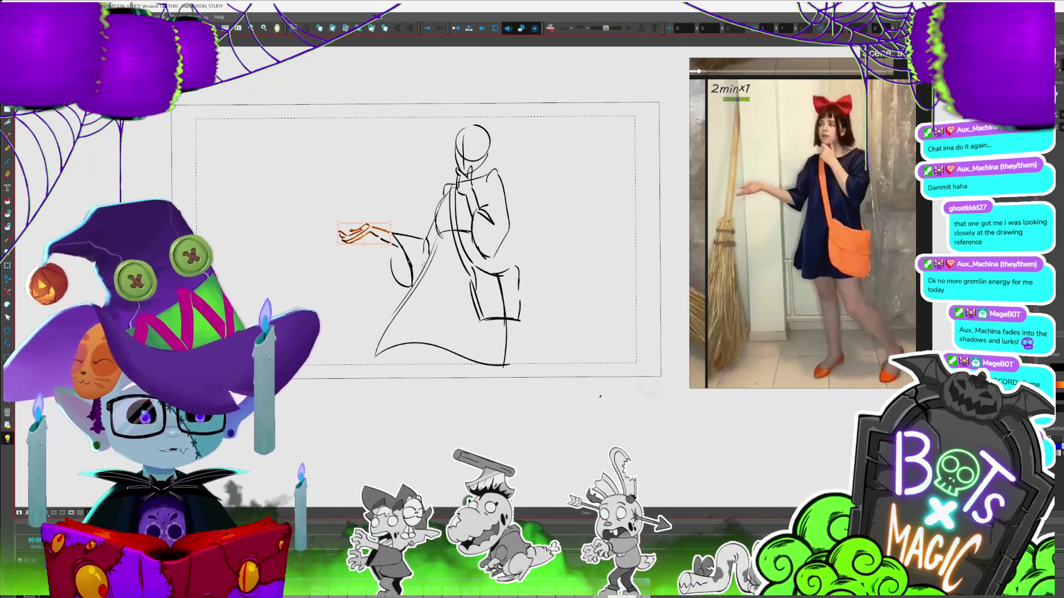
key(alt+b)
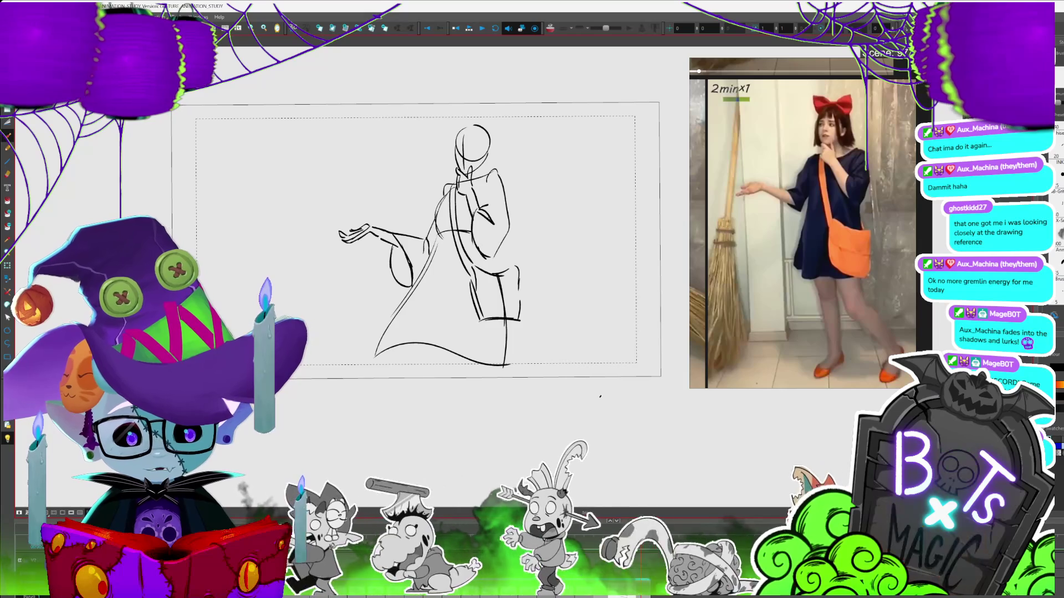
- Fill the loop by the arm solid black and draw the hair bow above the head
key(alt+i)
click(401, 266)
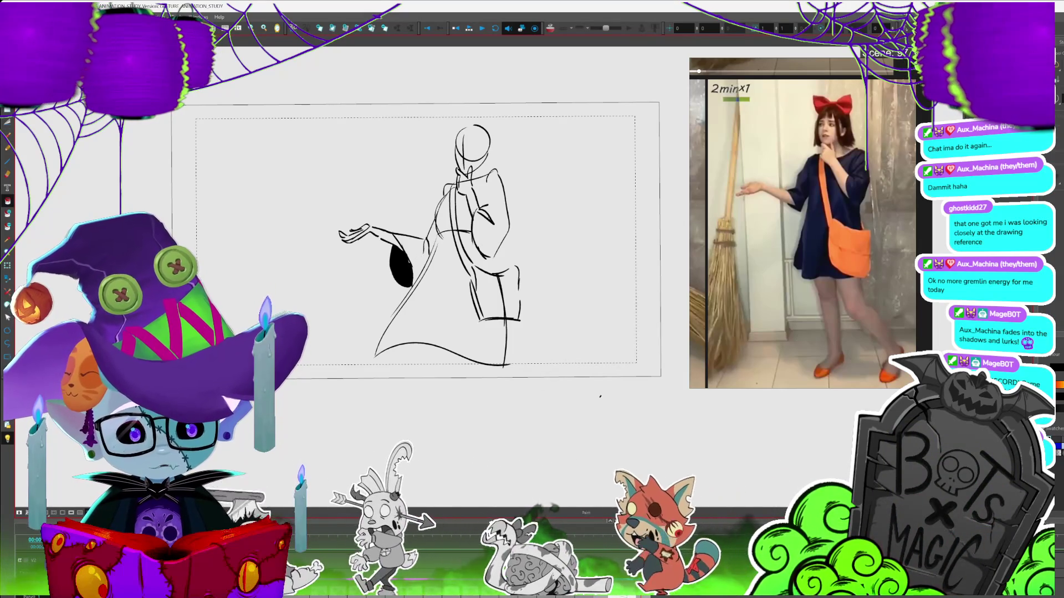
mouse_move(446, 134)
mouse_down()
mouse_move(469, 119)
mouse_move(455, 131)
mouse_move(494, 133)
mouse_up()
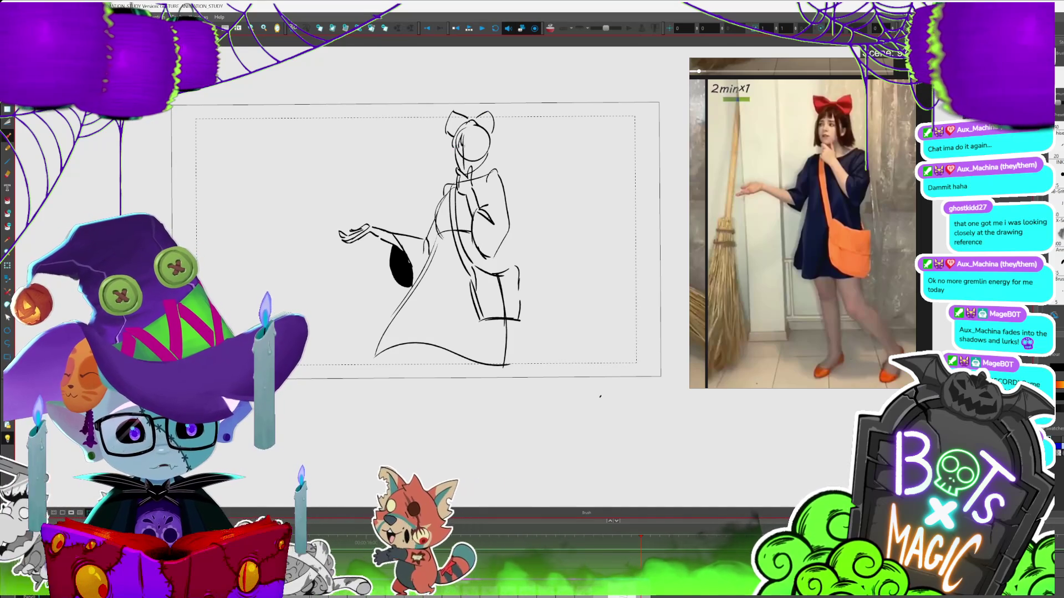
- Zoom in on the head and add a stroke to its right side
key(2)
key(2)
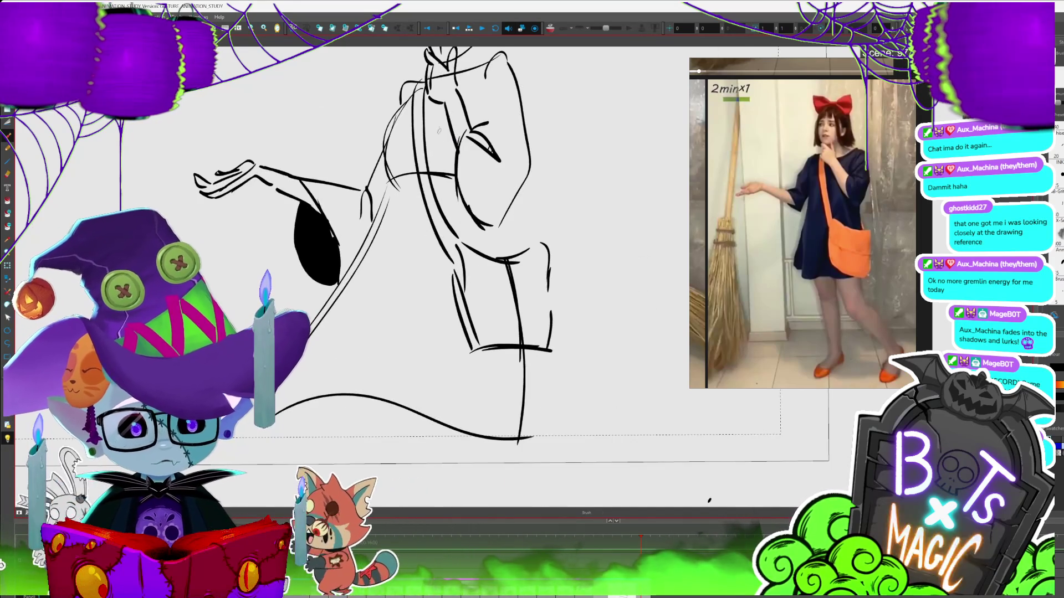
key(1)
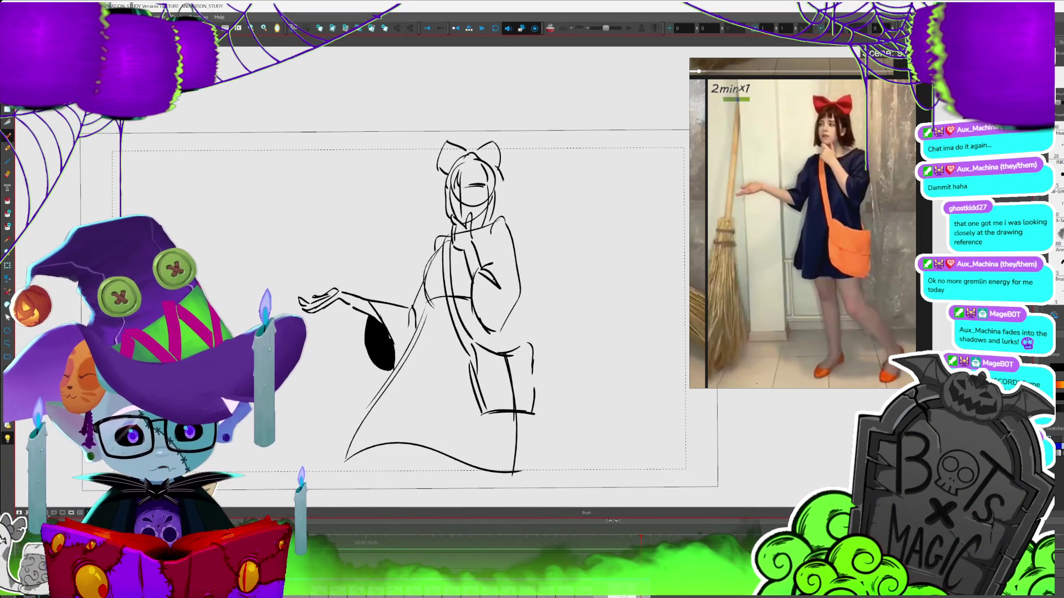
drag(495, 166, 506, 195)
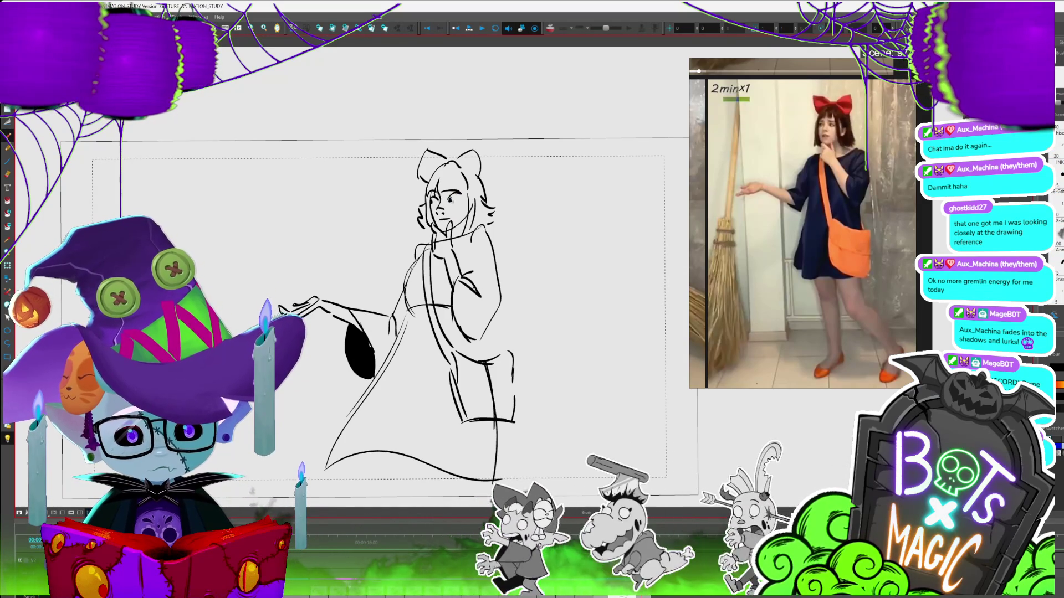
scroll(502, 247, down, 3)
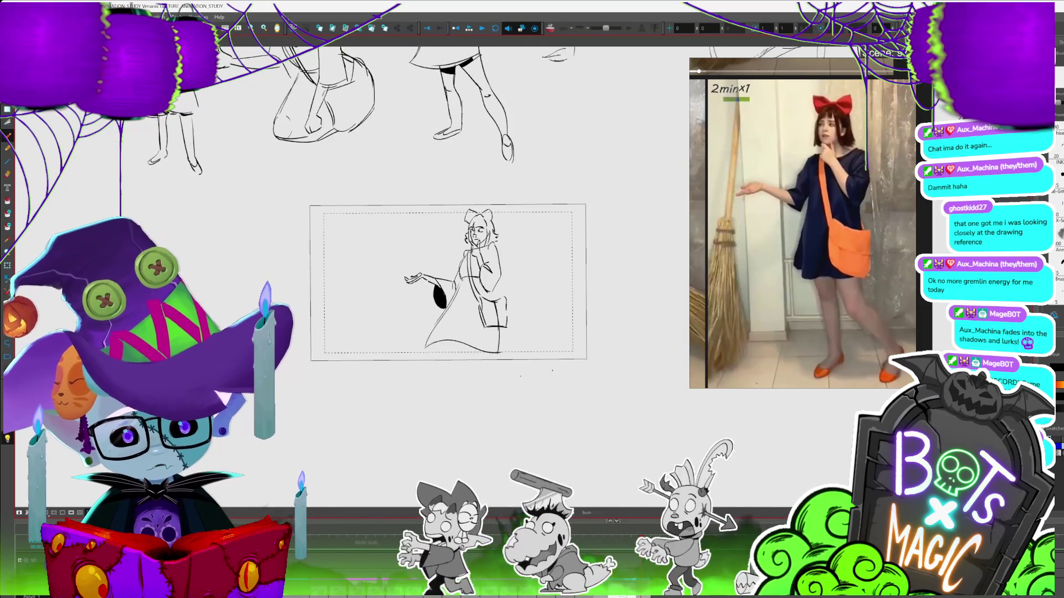
scroll(447, 274, up, 2)
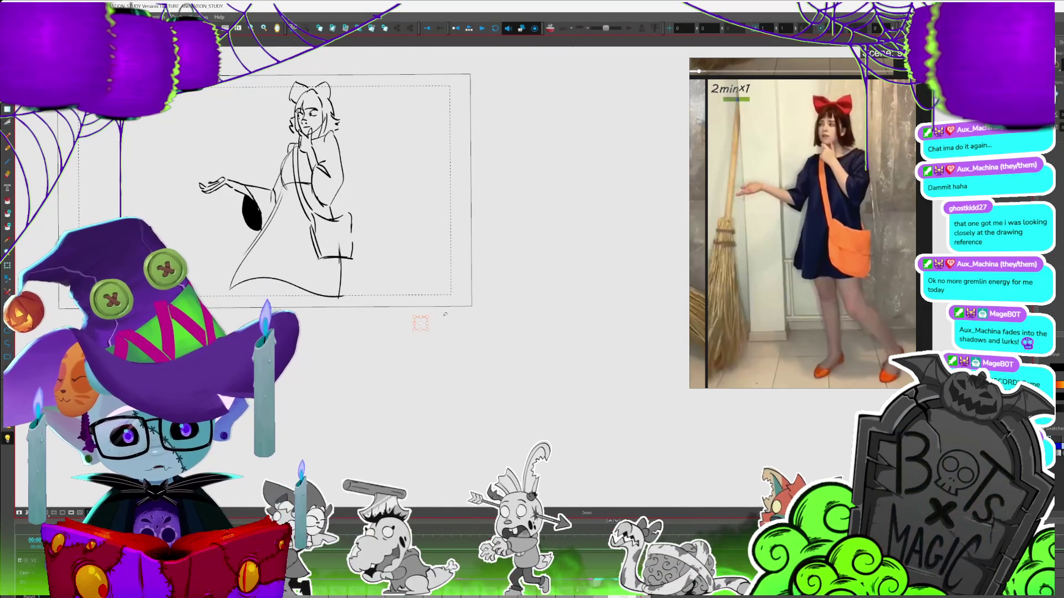
- Draw the legs down from the skirt, a lower leg with foot, and a ground line
drag(420, 322, 471, 299)
mouse_move(347, 266)
mouse_down()
mouse_move(351, 292)
mouse_move(385, 288)
mouse_move(399, 355)
mouse_up()
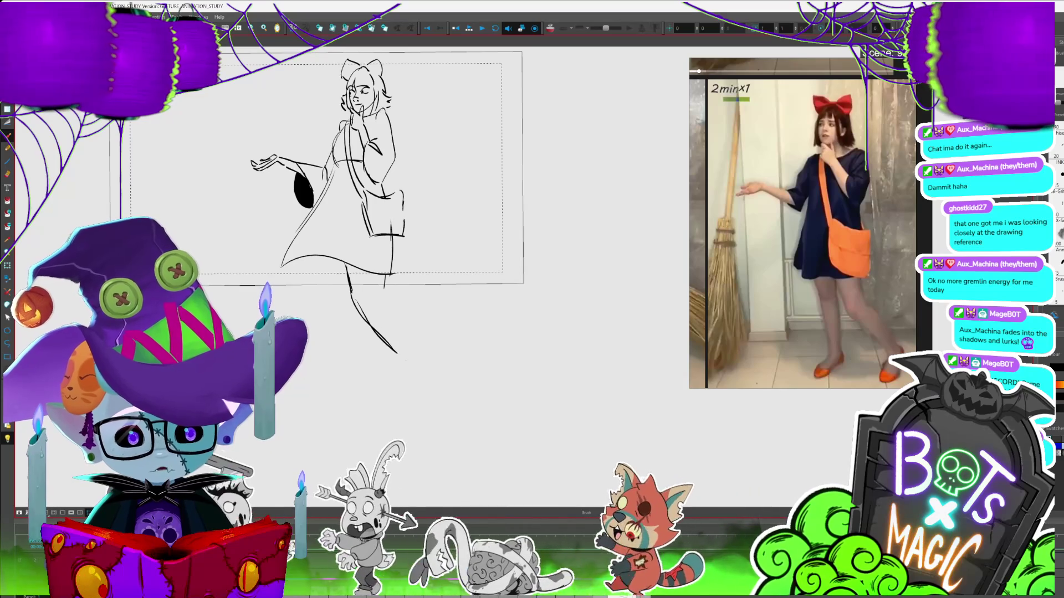
drag(387, 288, 403, 353)
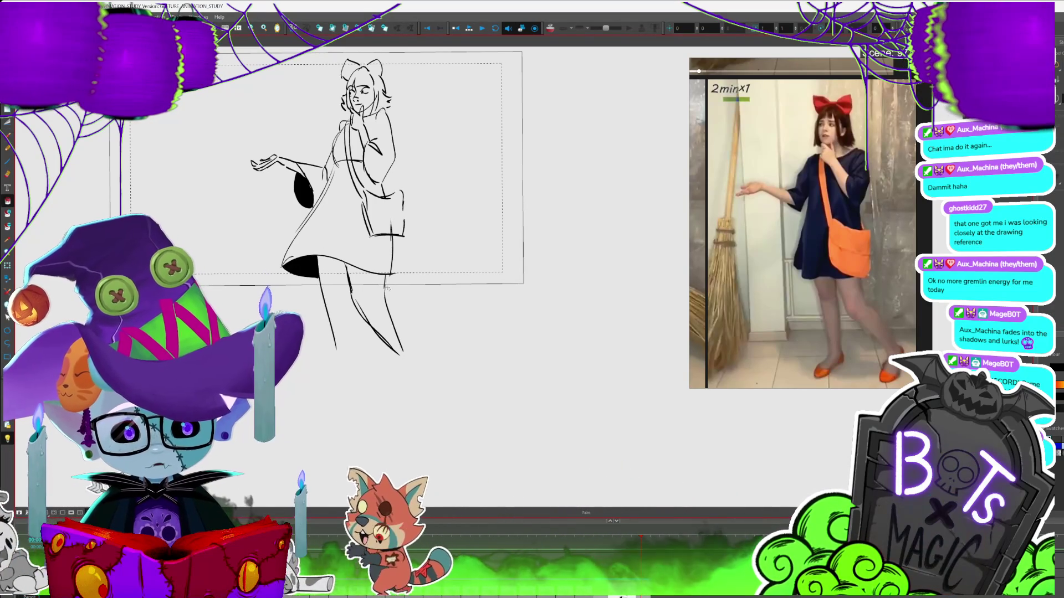
key(2)
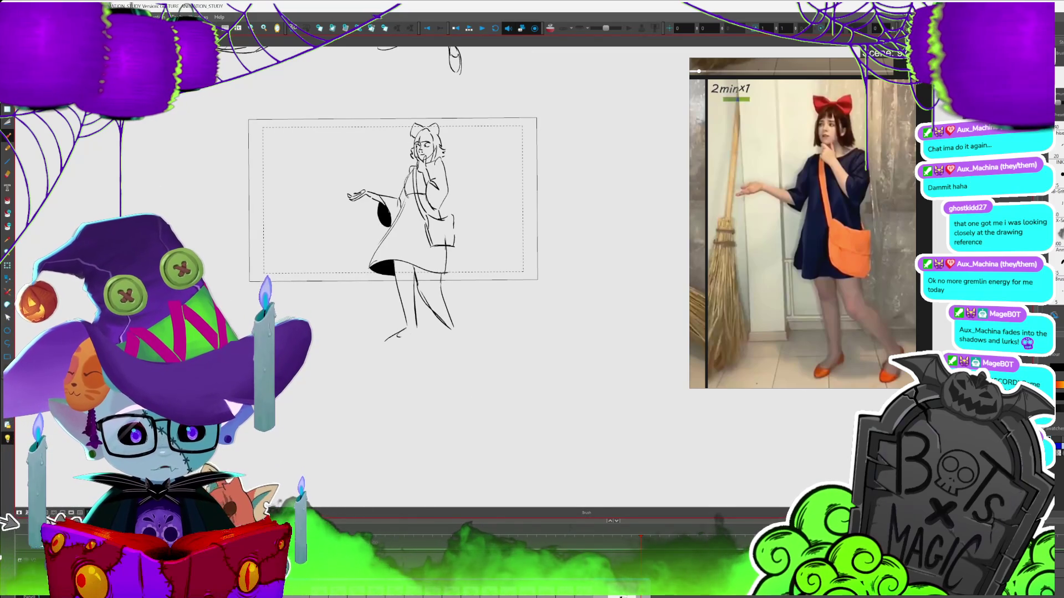
drag(415, 326, 419, 336)
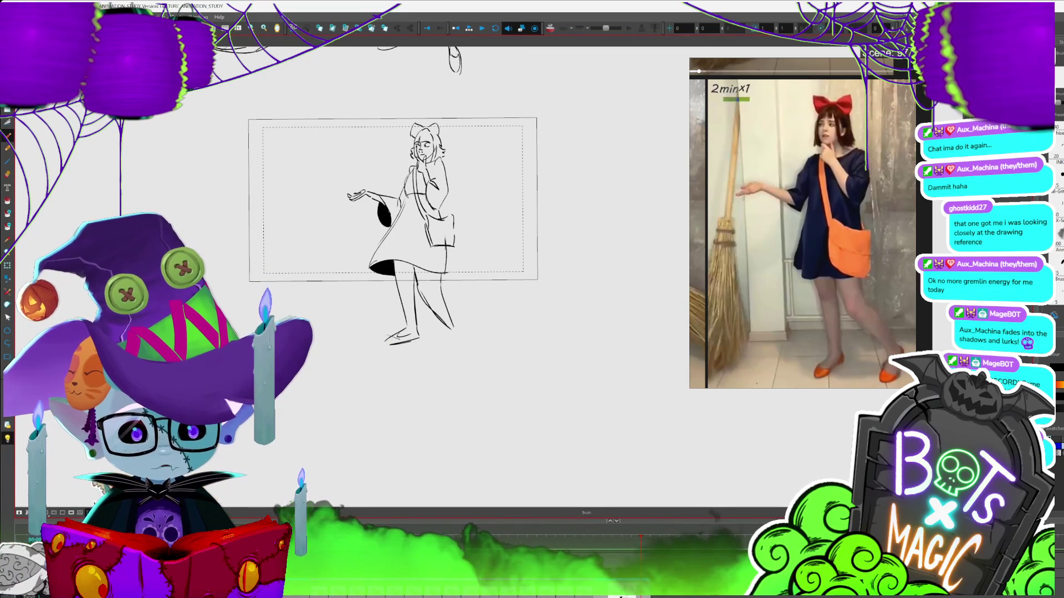
drag(351, 347, 399, 329)
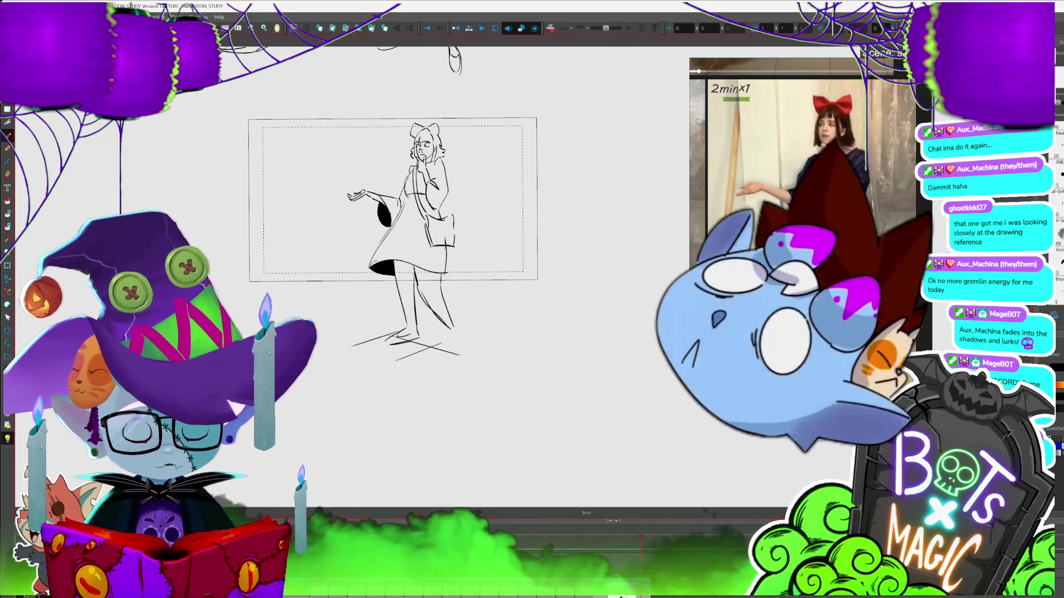
- Switch to the Select tool and select the whole figure drawing
drag(388, 221, 365, 195)
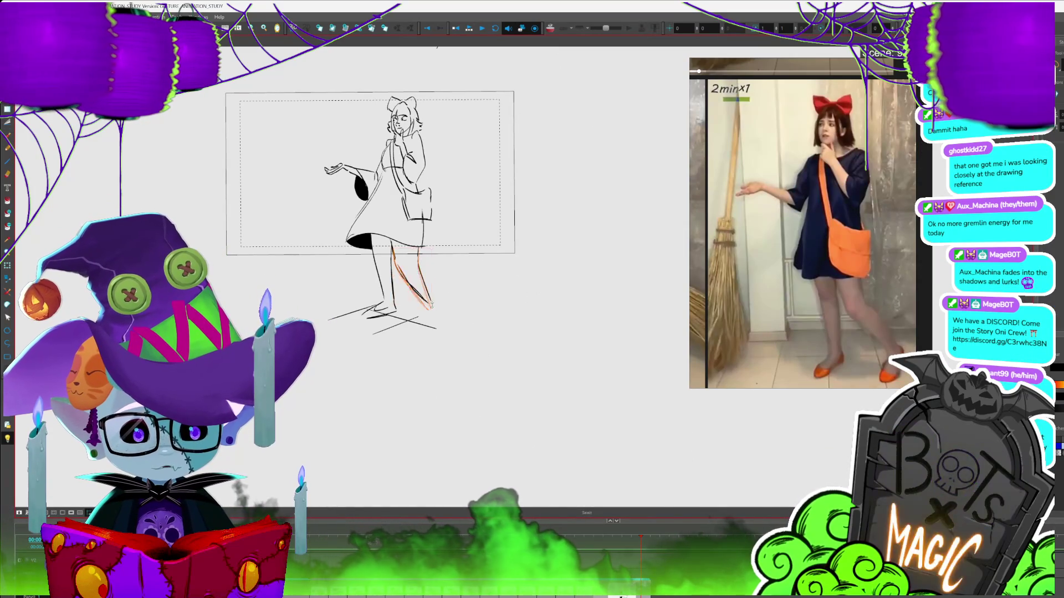
key(alt+s)
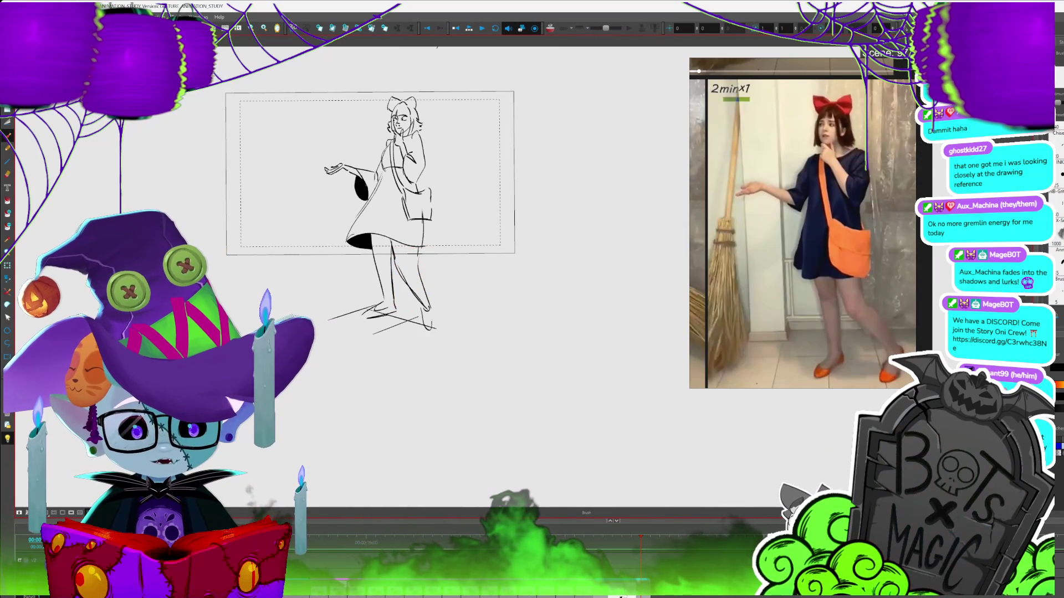
key(2)
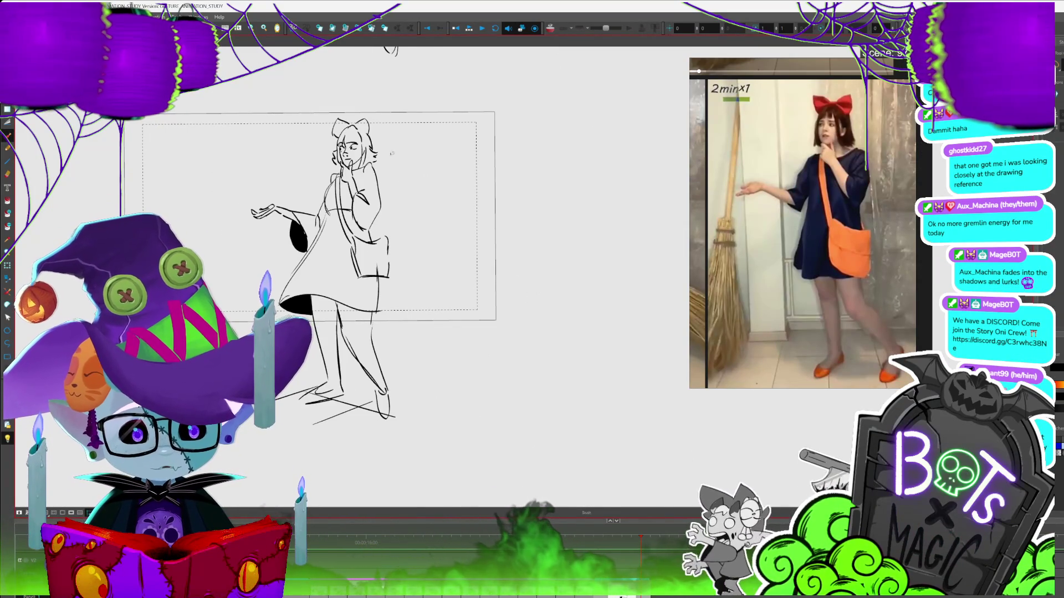
key(period)
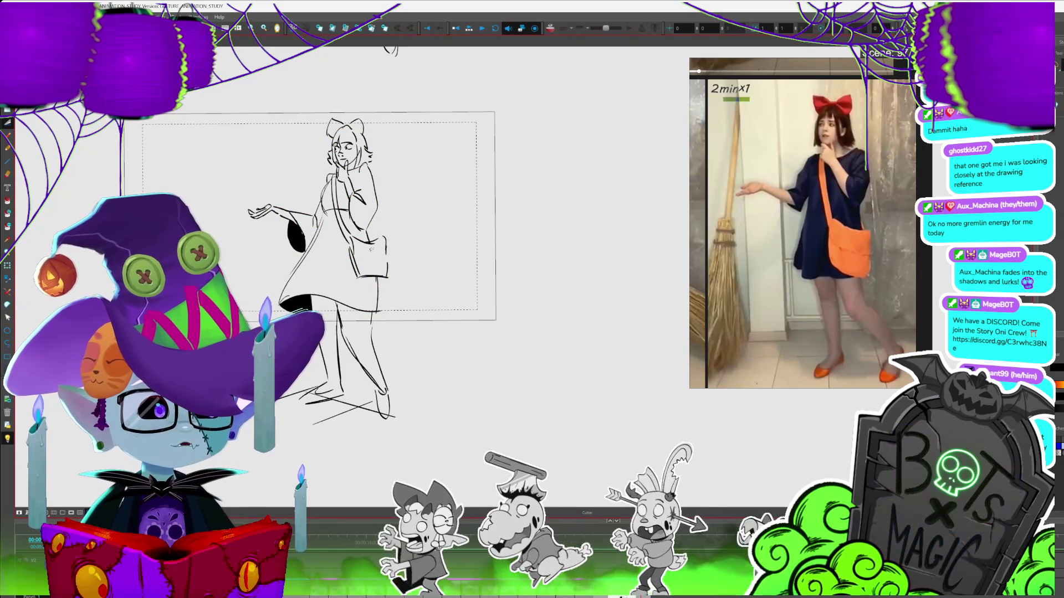
scroll(238, 197, up, 2)
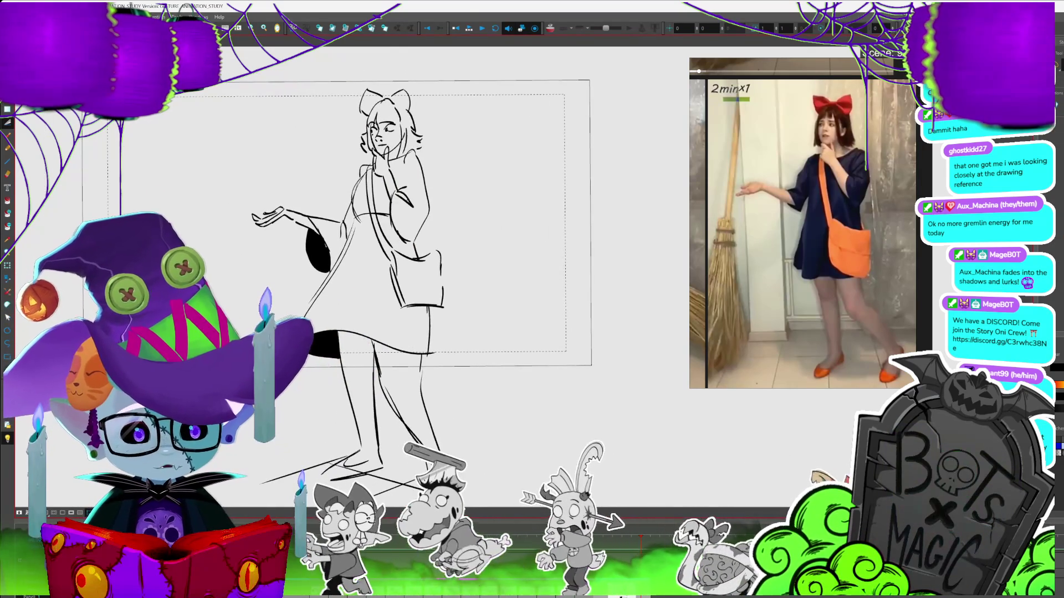
scroll(500, 272, down, 4)
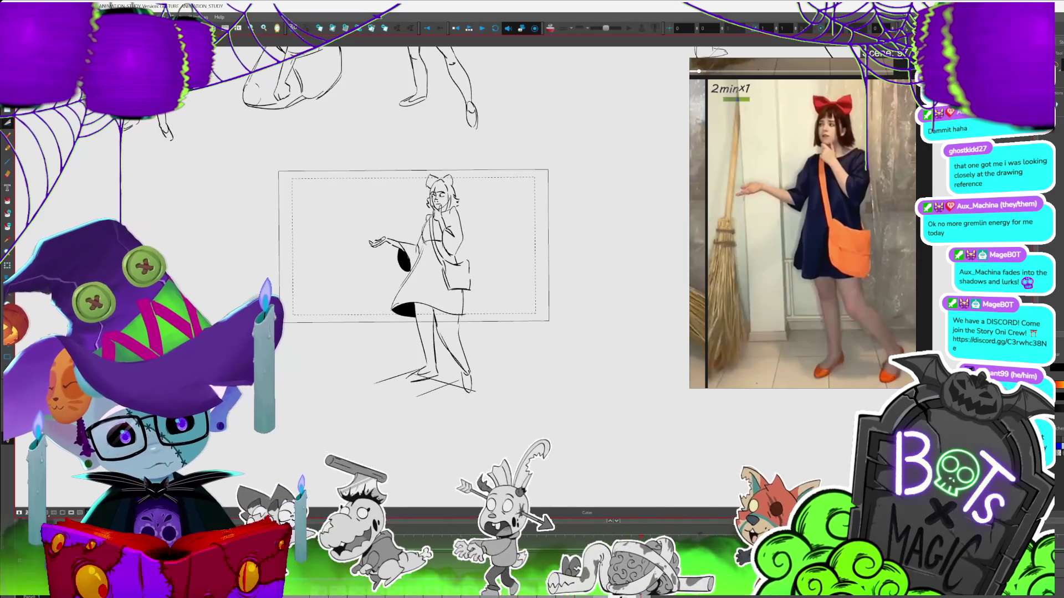
drag(511, 357, 502, 272)
- Drag the pointing-girl sketch up-left out of the camera frame, placing it beside the earlier gesture drawings
scroll(502, 272, down, 2)
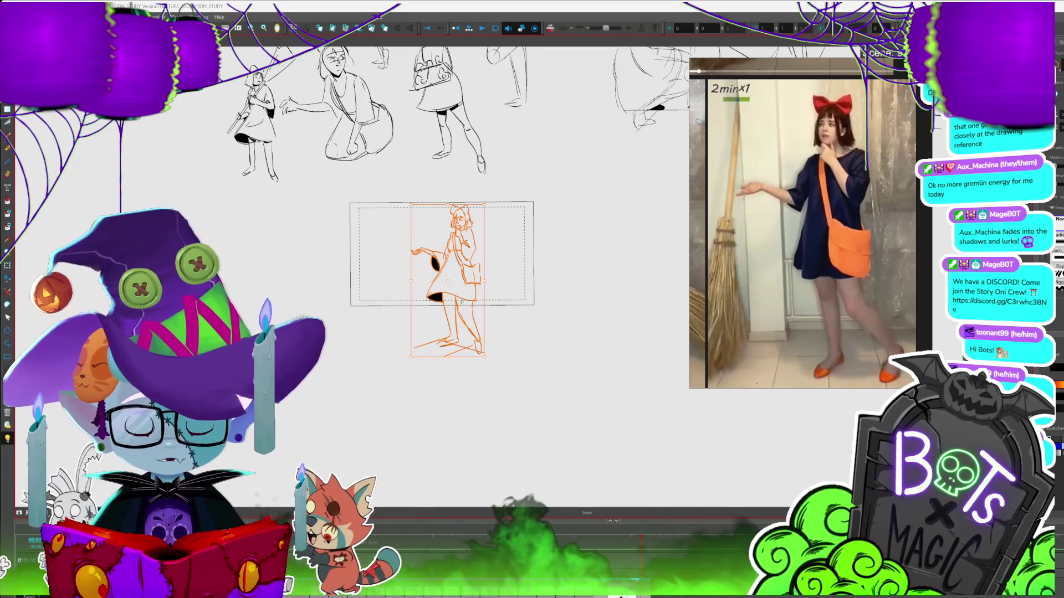
drag(439, 298, 193, 143)
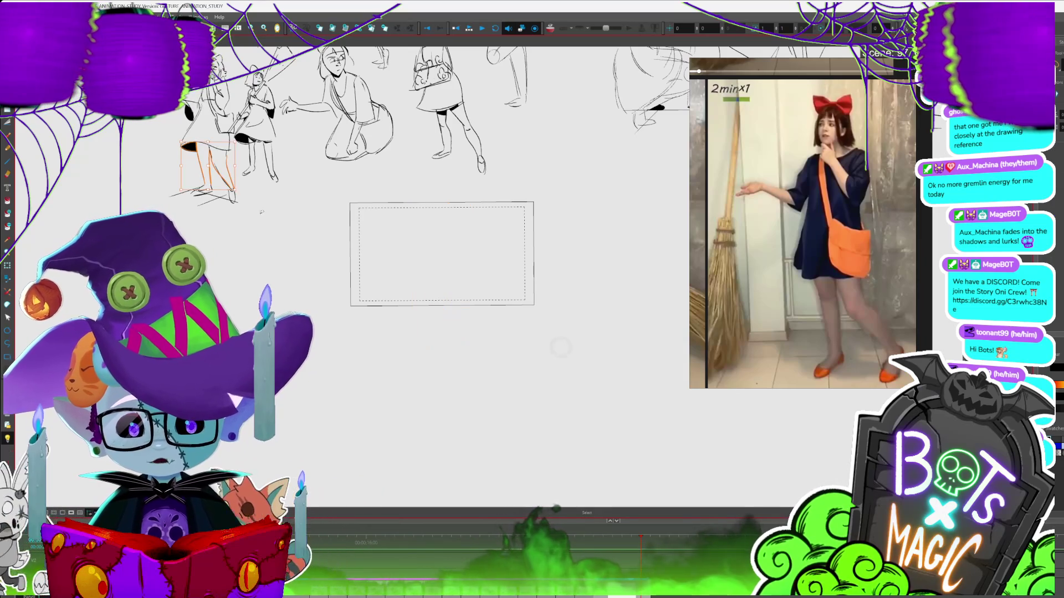
key(ctrl+z)
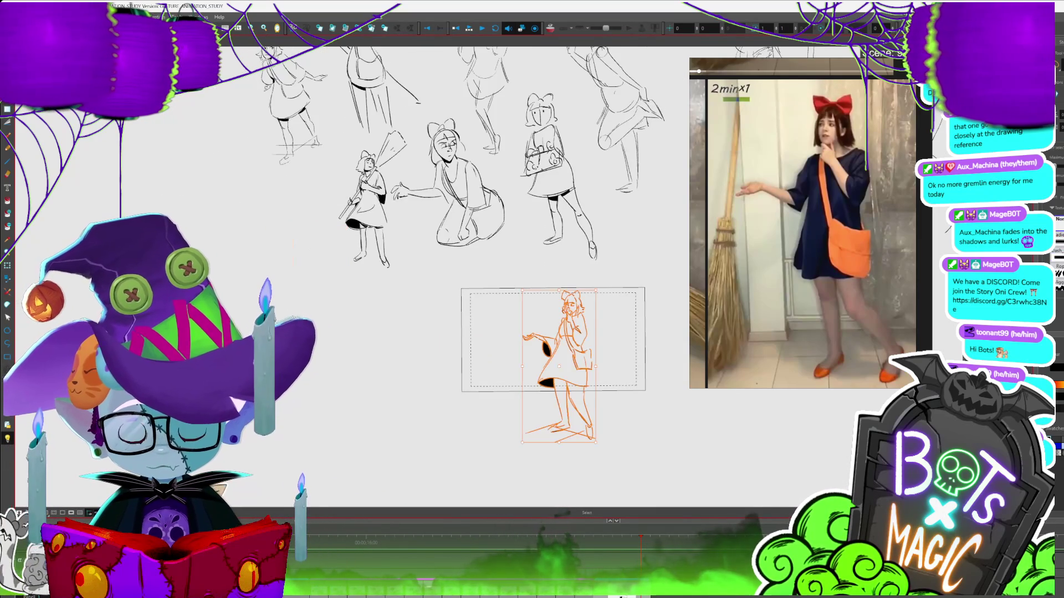
mouse_move(551, 381)
mouse_down()
mouse_move(423, 332)
mouse_move(297, 252)
mouse_up()
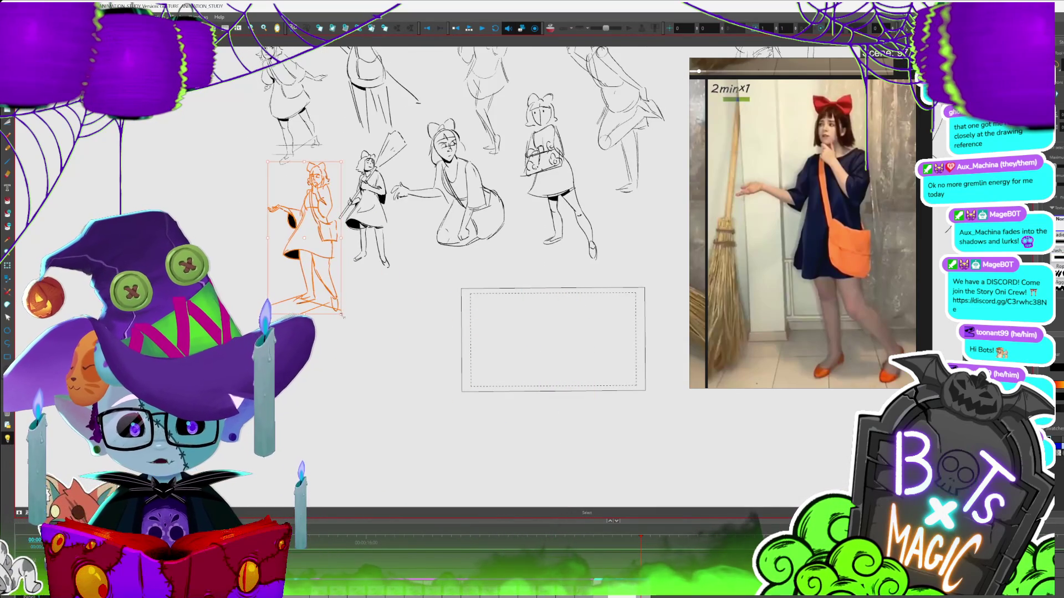
click(353, 302)
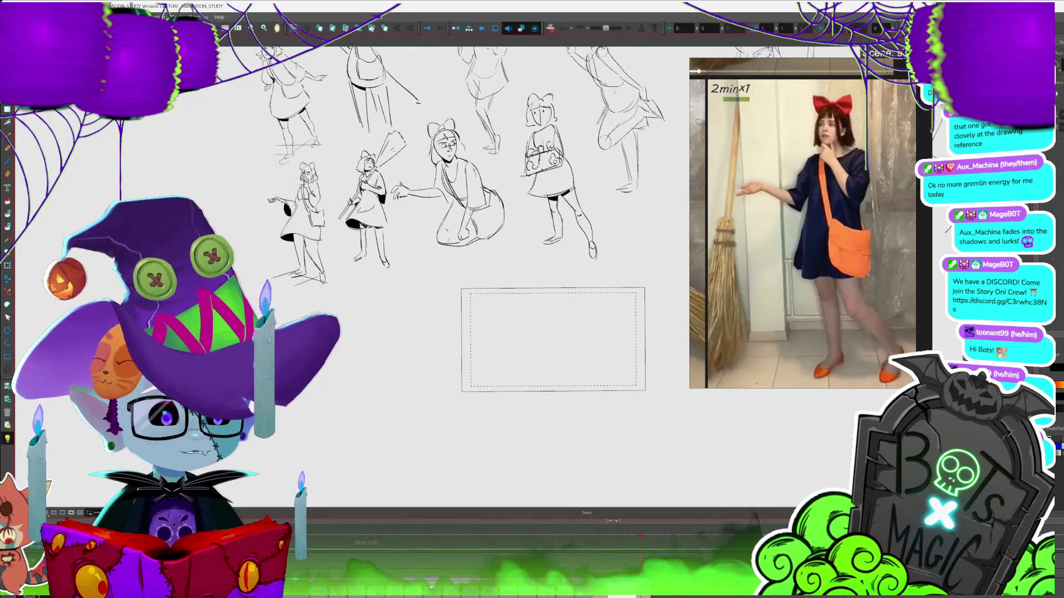
scroll(649, 310, up, 5)
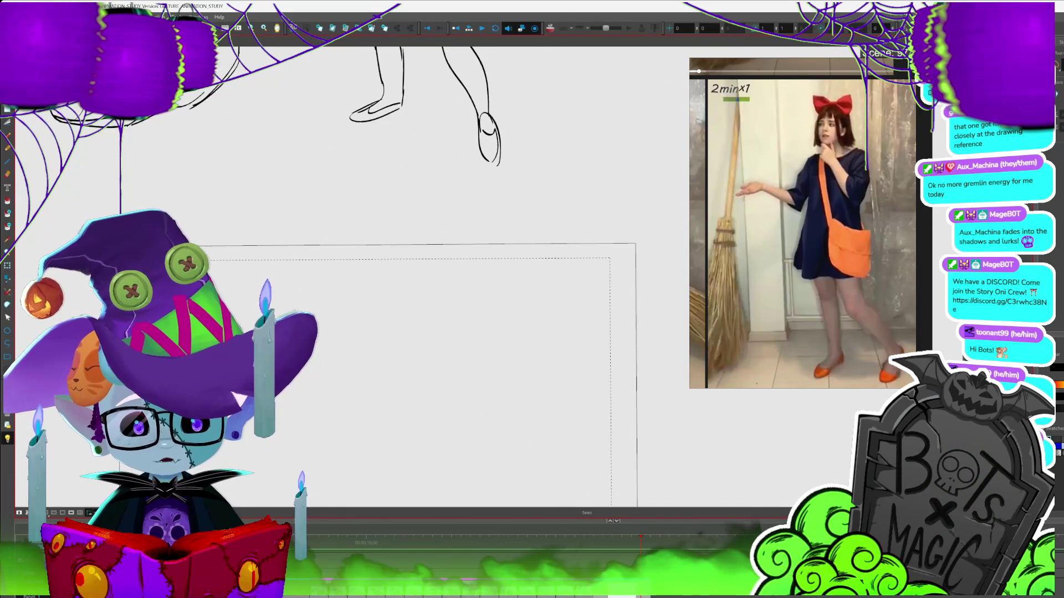
scroll(421, 332, down, 3)
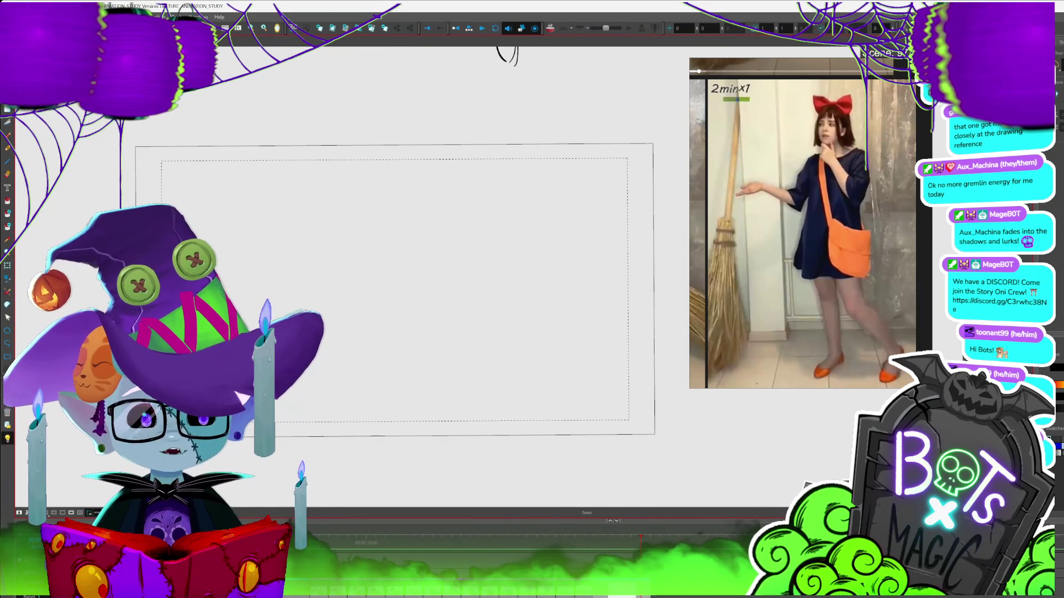
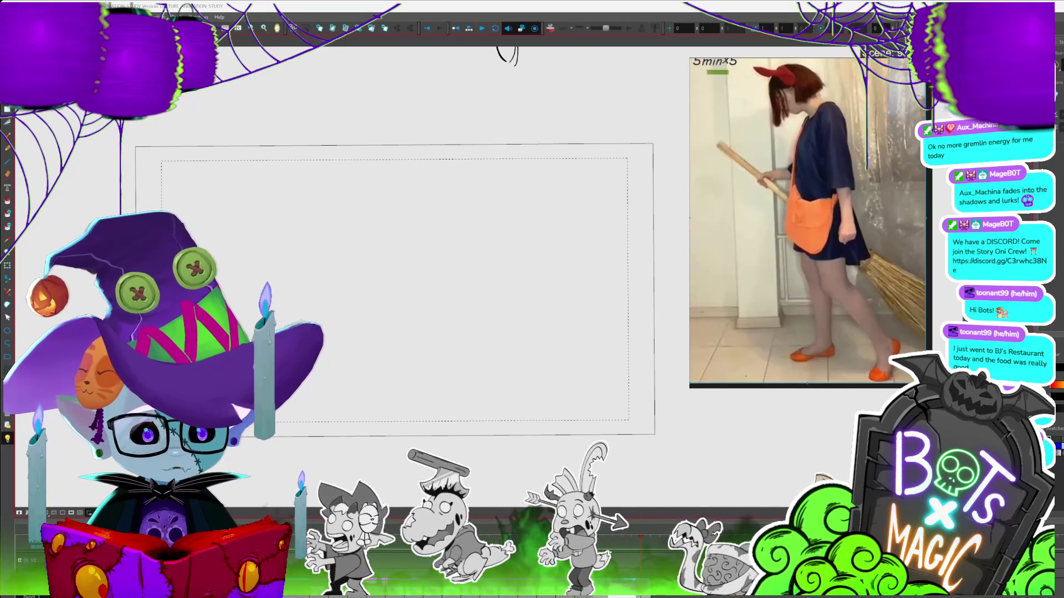
- Rough in the girl's head arch and the bow on top, undoing stray strokes
key(alt+b)
mouse_move(390, 175)
mouse_down()
mouse_move(413, 208)
mouse_move(361, 242)
mouse_move(374, 241)
mouse_up()
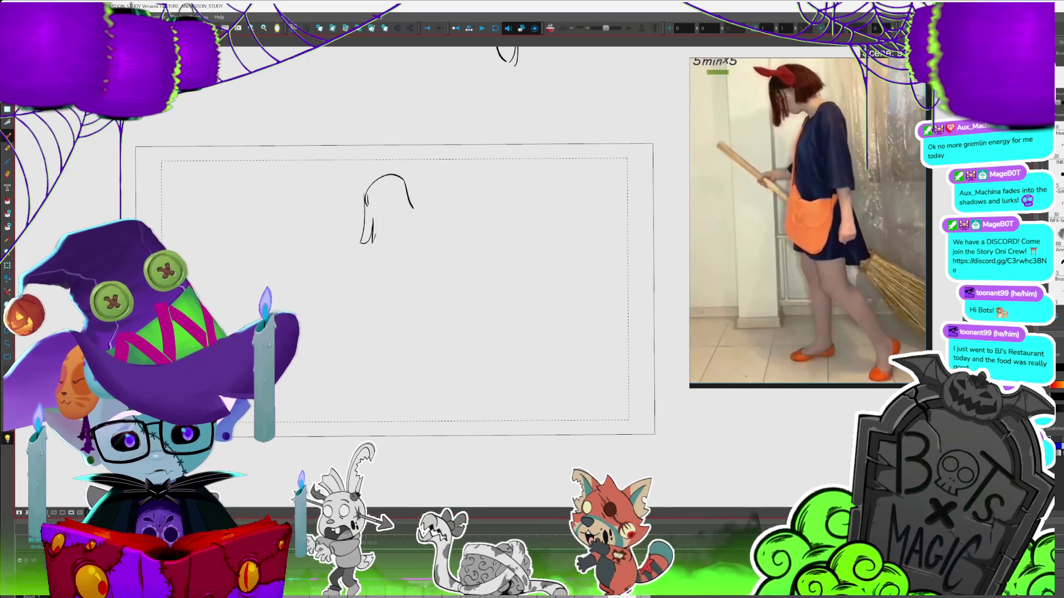
drag(377, 181, 383, 179)
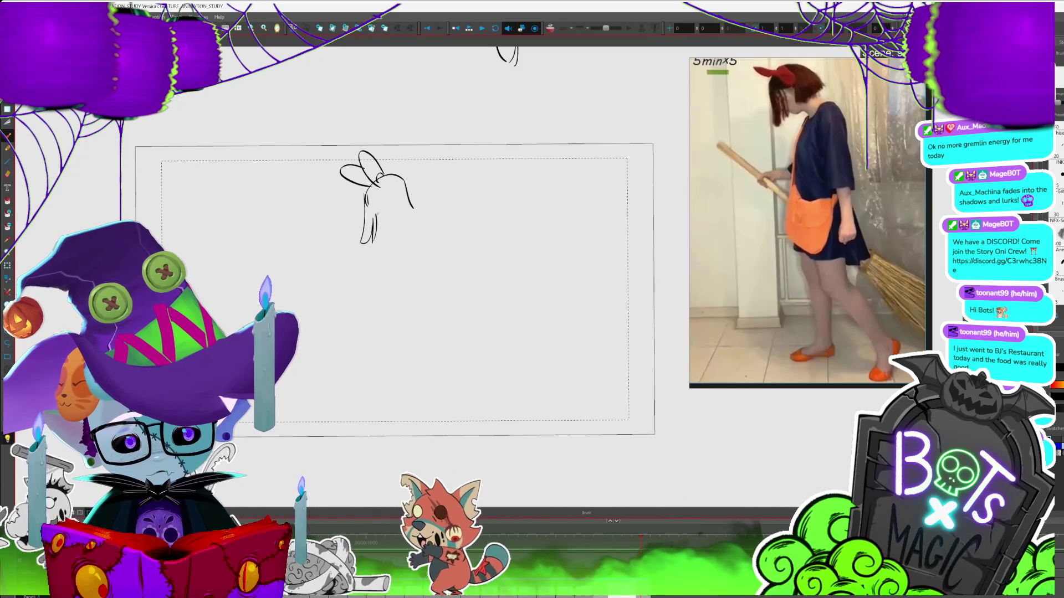
key(ctrl+z)
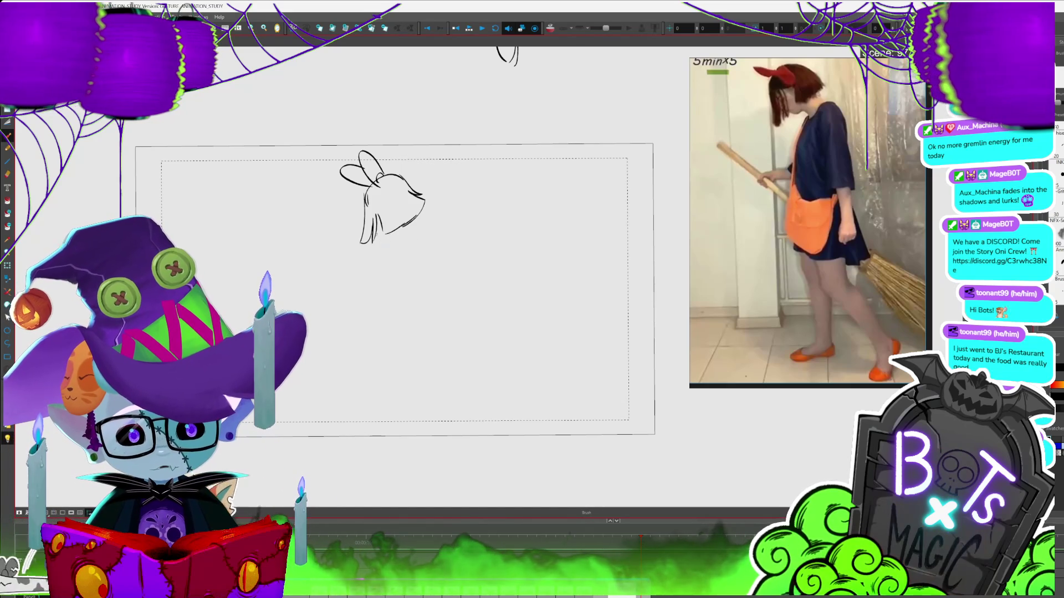
drag(389, 242, 406, 237)
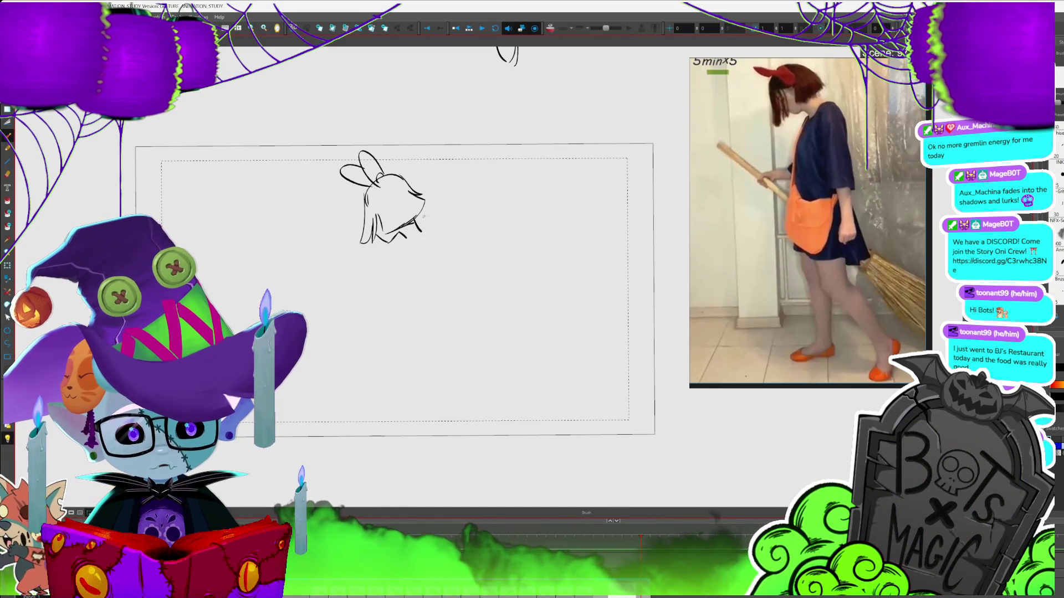
key(ctrl+z)
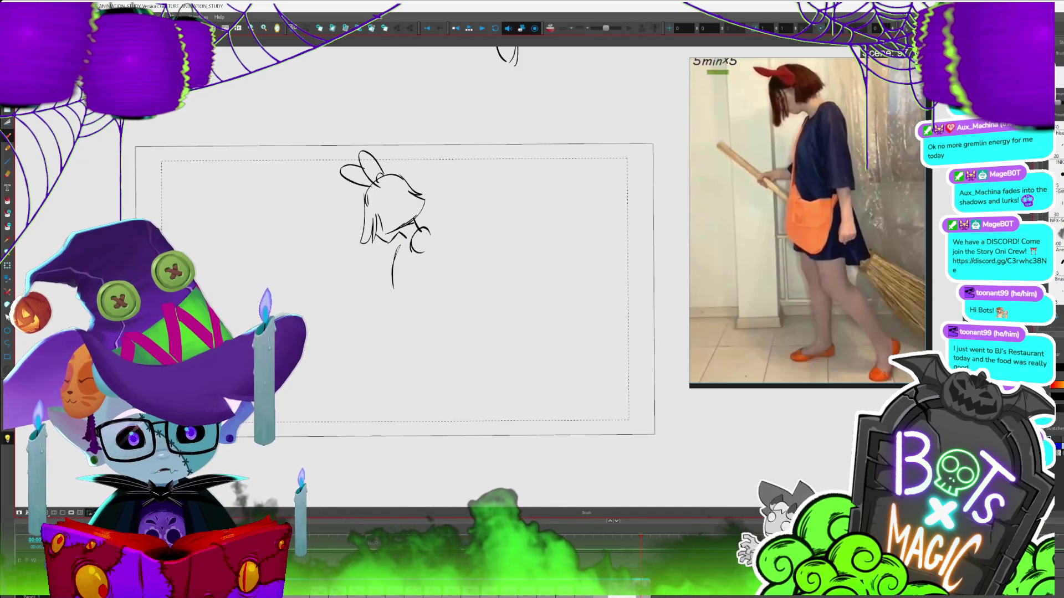
- Draw the long coat's left and right edges down toward the feet
drag(411, 255, 418, 352)
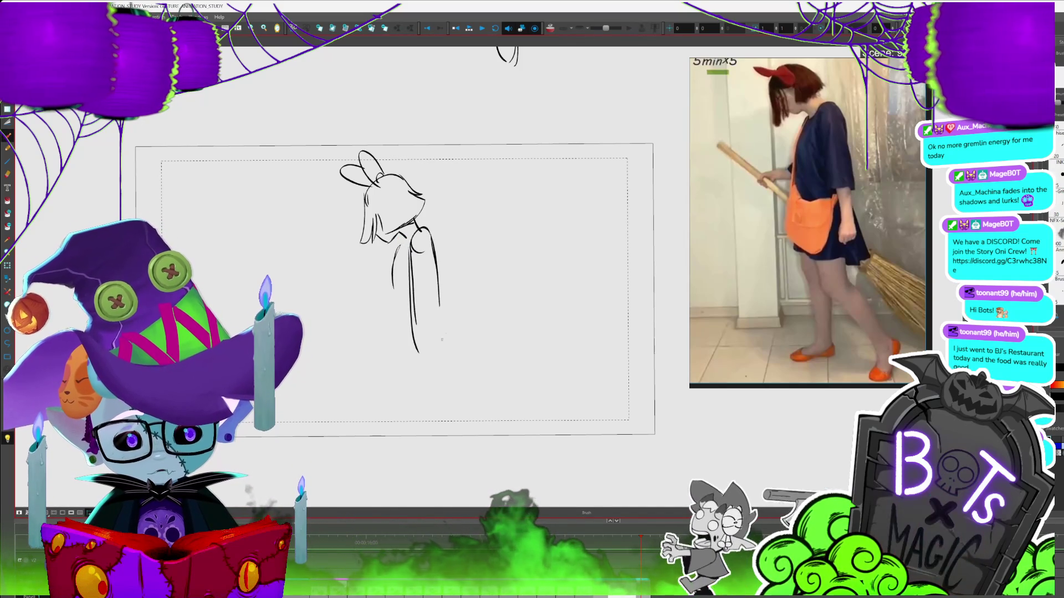
drag(397, 248, 388, 333)
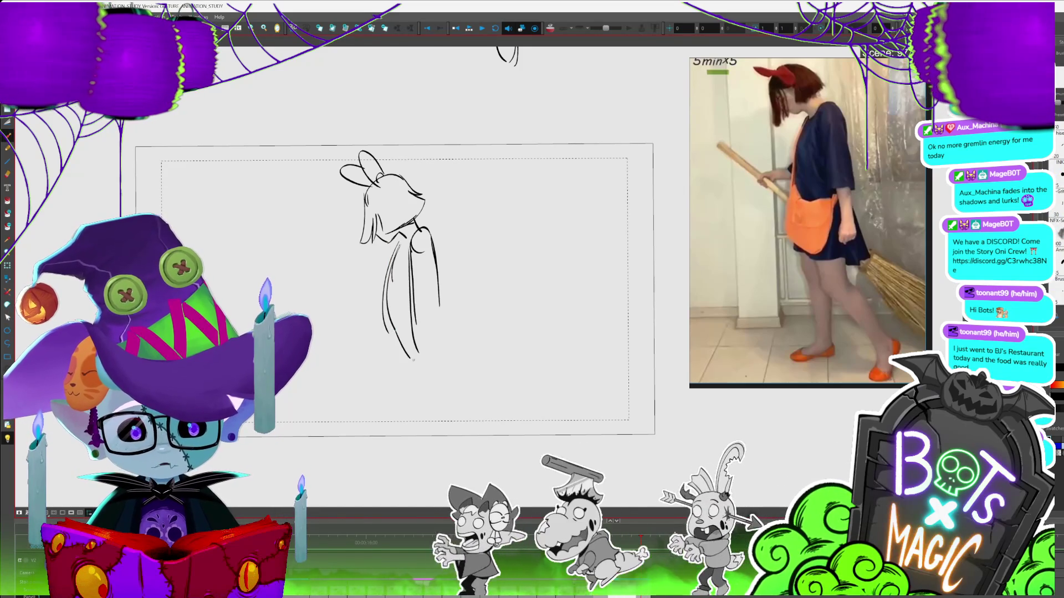
drag(520, 298, 501, 245)
mouse_move(366, 280)
mouse_down()
mouse_move(364, 346)
mouse_move(395, 359)
mouse_up()
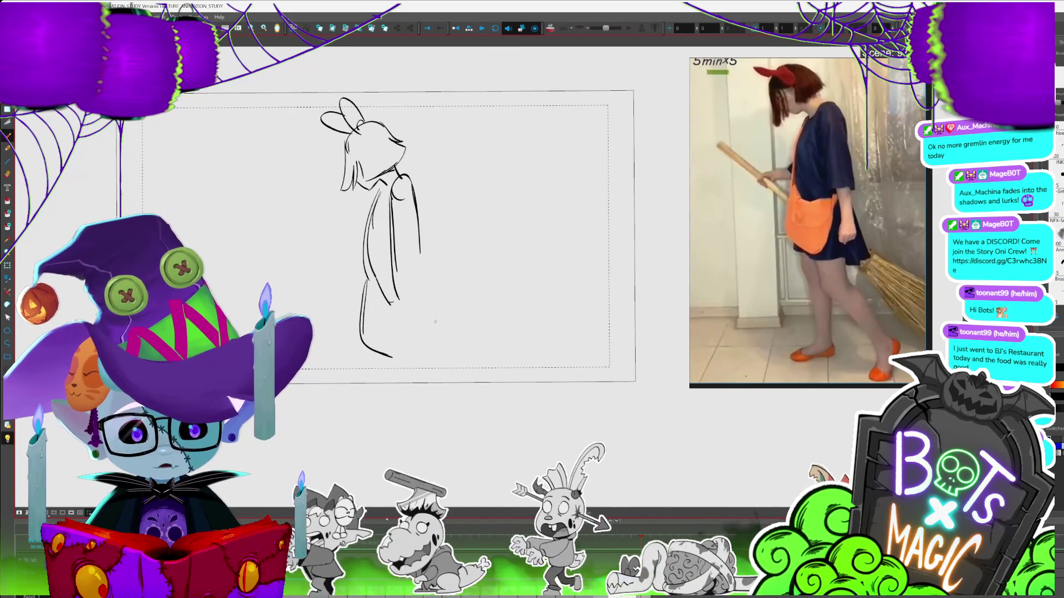
drag(404, 289, 424, 298)
mouse_move(409, 178)
mouse_down()
mouse_move(441, 298)
mouse_move(425, 338)
mouse_up()
key(ctrl+z)
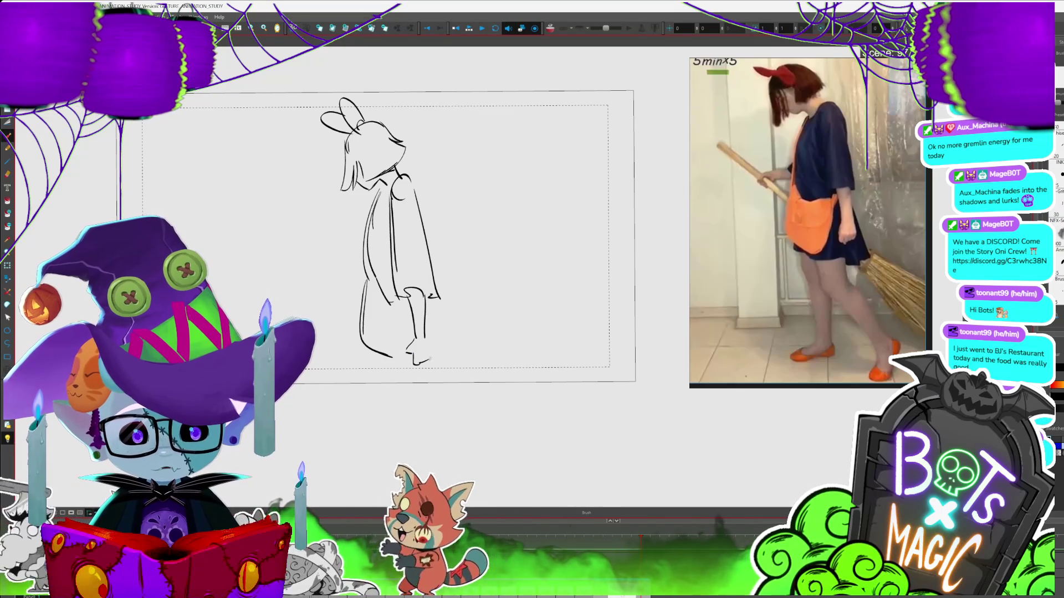
scroll(563, 286, down, 1)
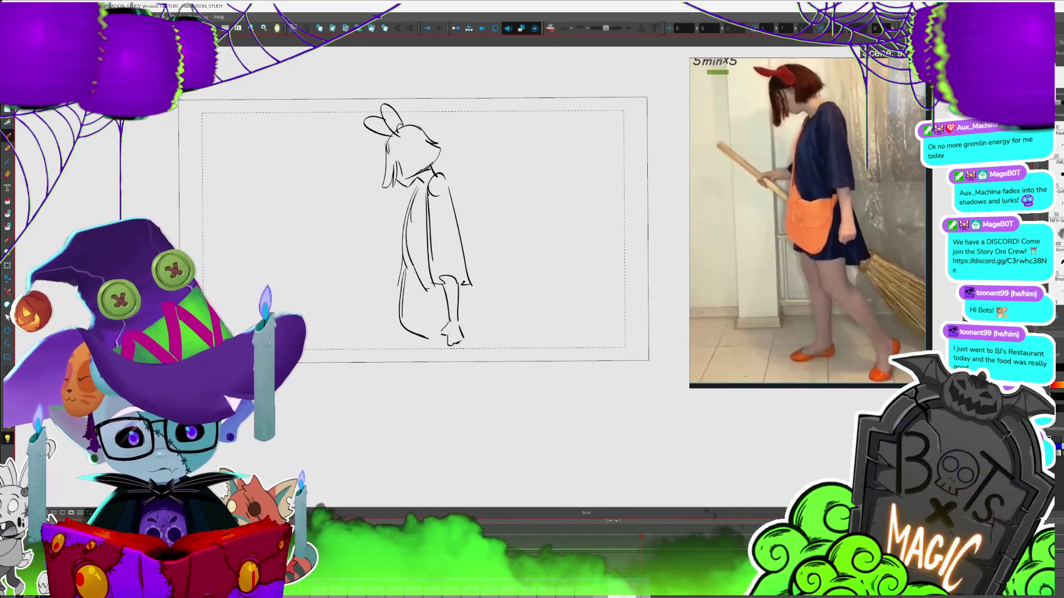
- Draw the broom handle held out in front and remove the old hem and leg strokes
drag(335, 272, 393, 302)
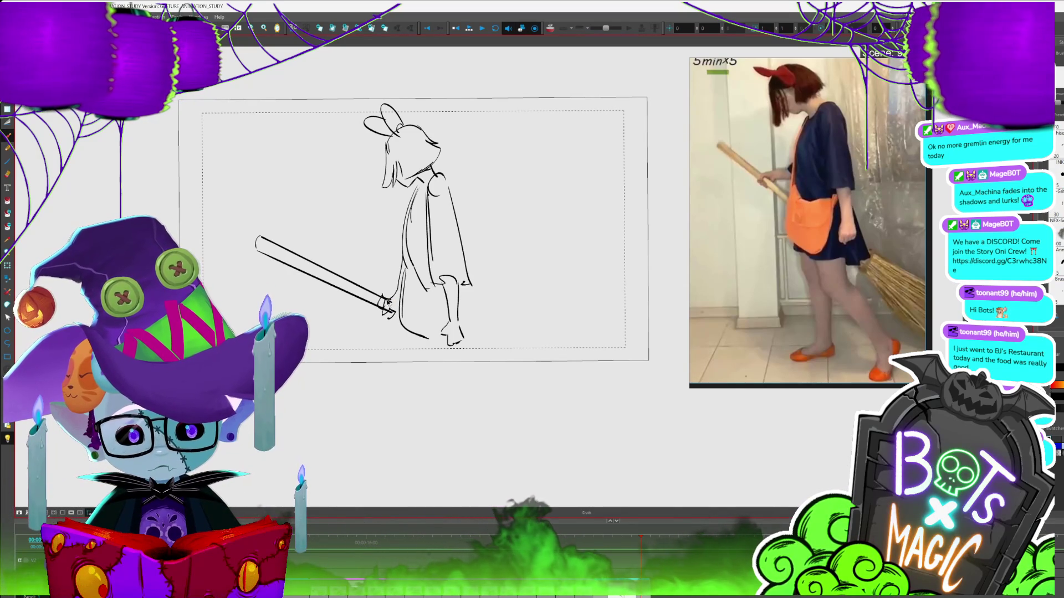
key(alt+t)
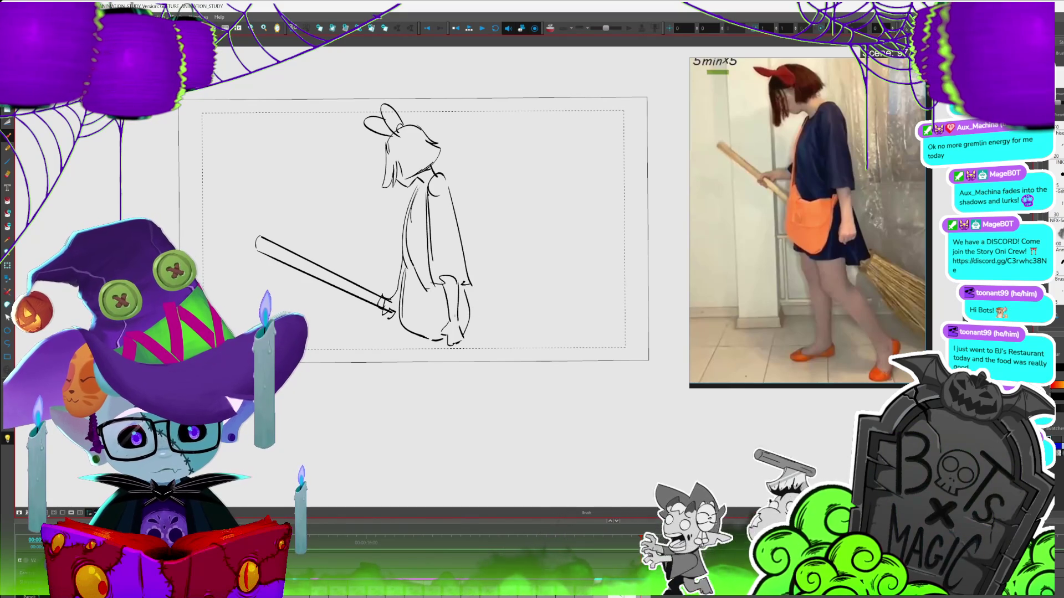
key(Delete)
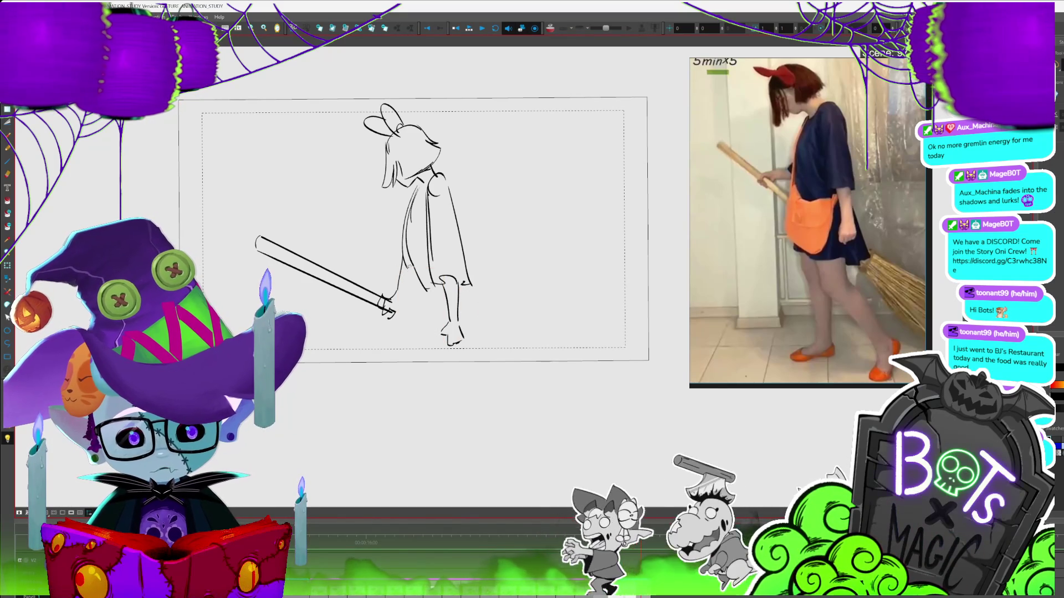
drag(227, 224, 401, 325)
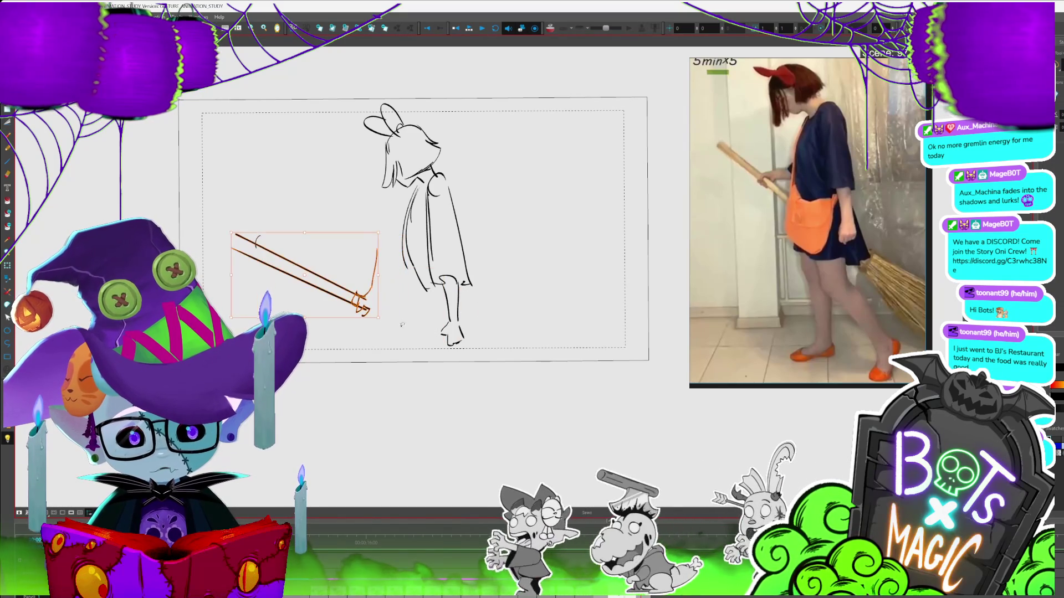
key(alt+b)
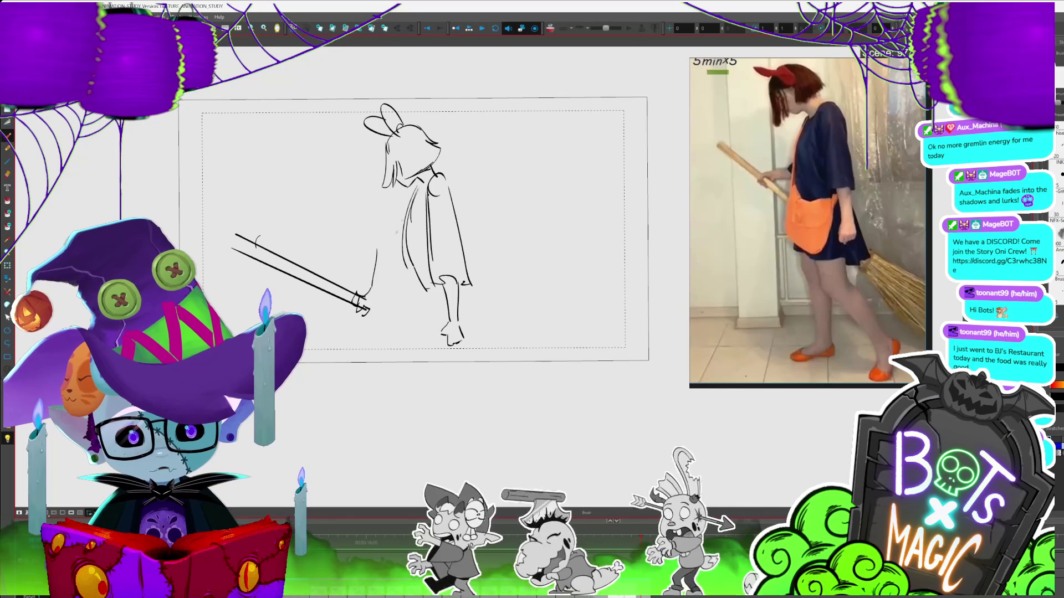
key(ctrl+z)
- Redraw the coat's left edge and curved bottom, and cap the broom handle's end
drag(399, 244, 400, 333)
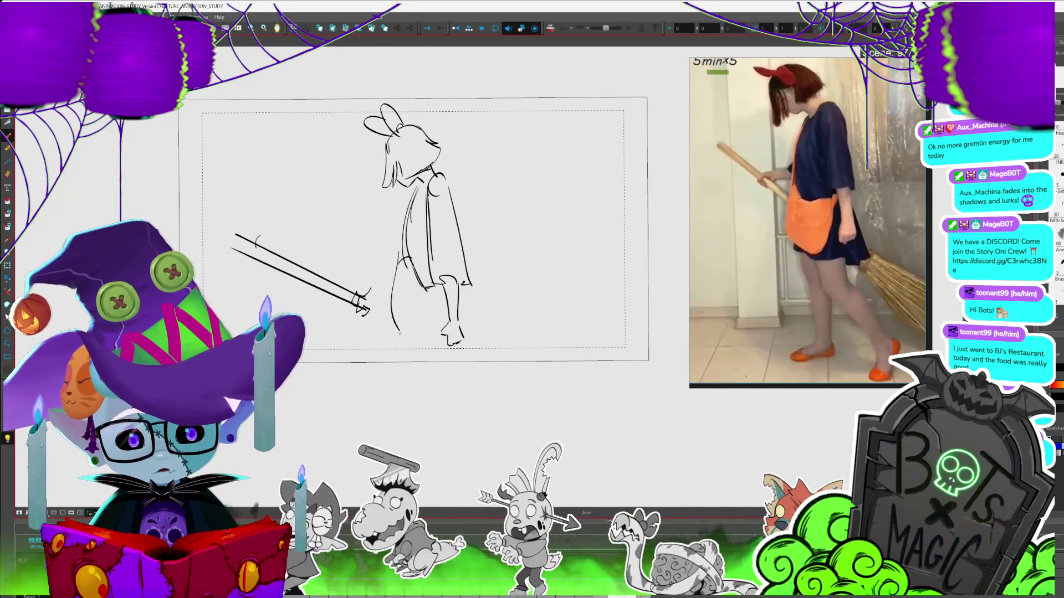
drag(393, 297, 444, 335)
key(alt+s)
click(361, 304)
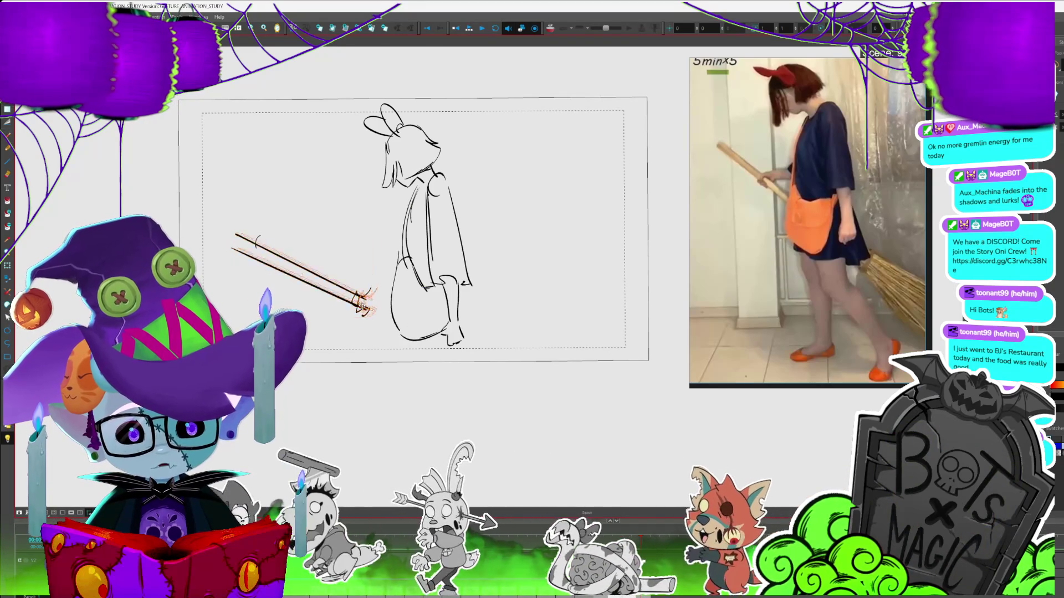
key(alt+b)
drag(239, 234, 239, 252)
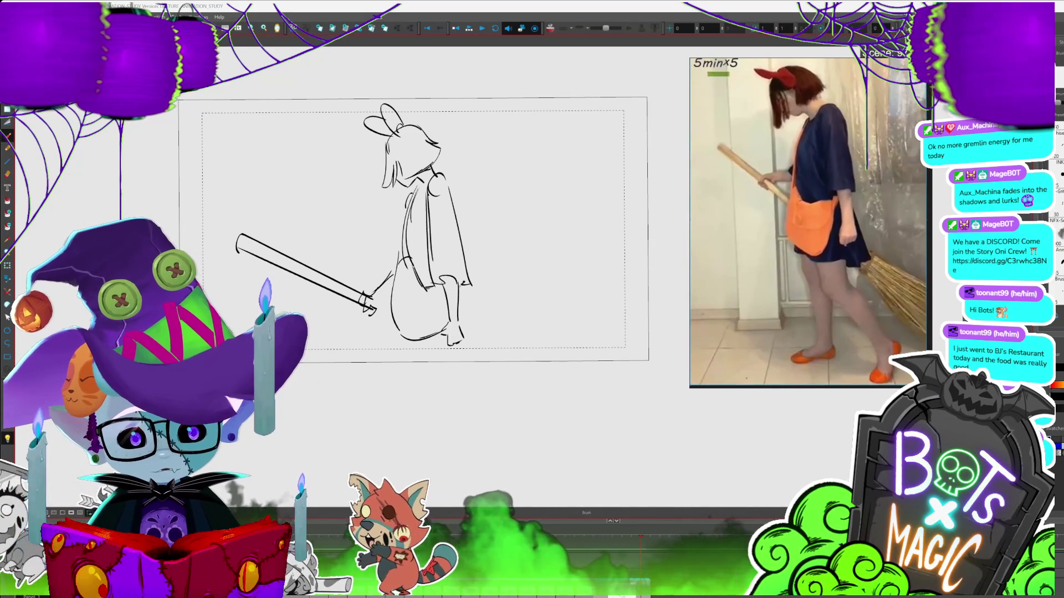
- Sketch the skirt's back line and the legs below it
drag(468, 285, 515, 362)
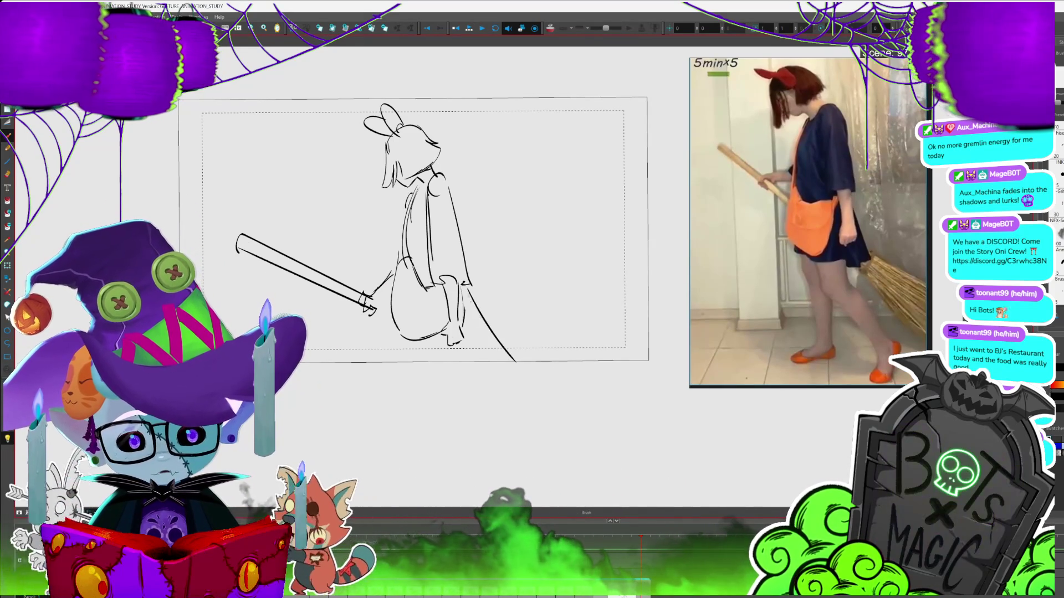
mouse_move(392, 317)
mouse_down()
mouse_move(393, 407)
mouse_move(388, 391)
mouse_up()
drag(518, 455, 528, 406)
key(alt+s)
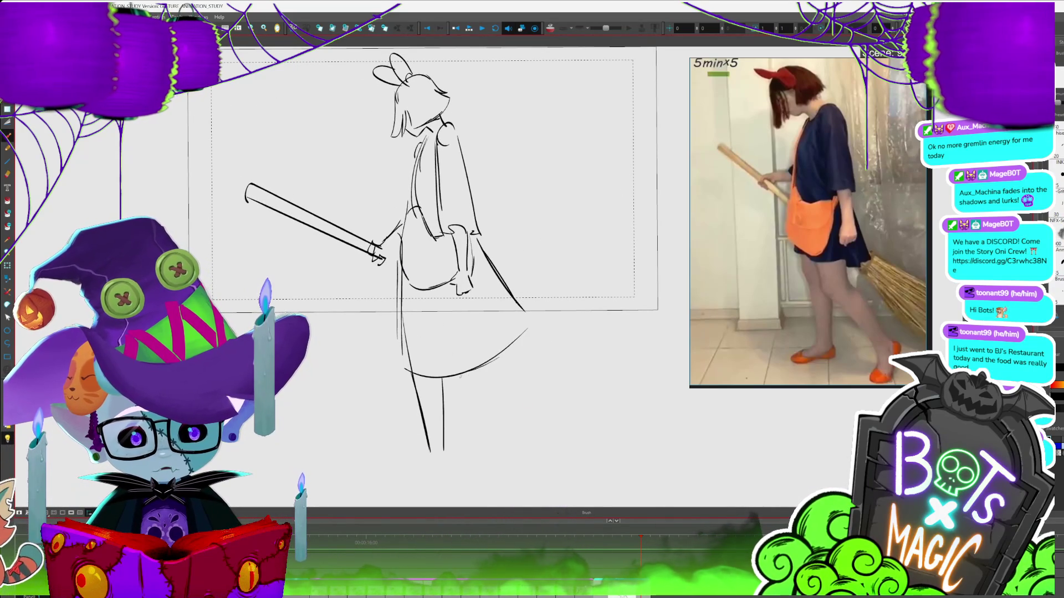
- Replace the old leg strokes with new legs, feet and a ground line
key(2)
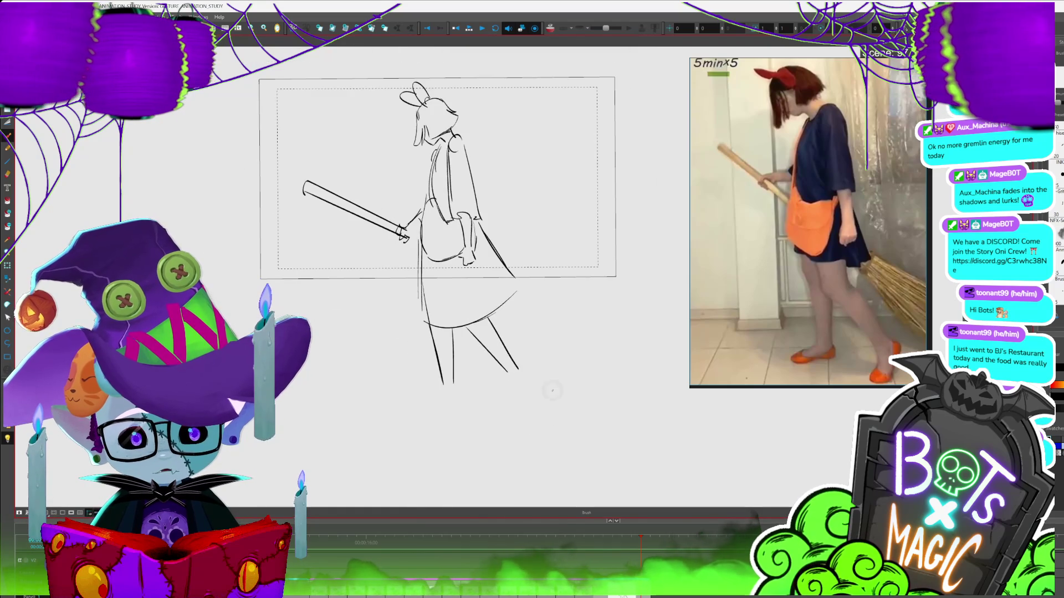
click(503, 366)
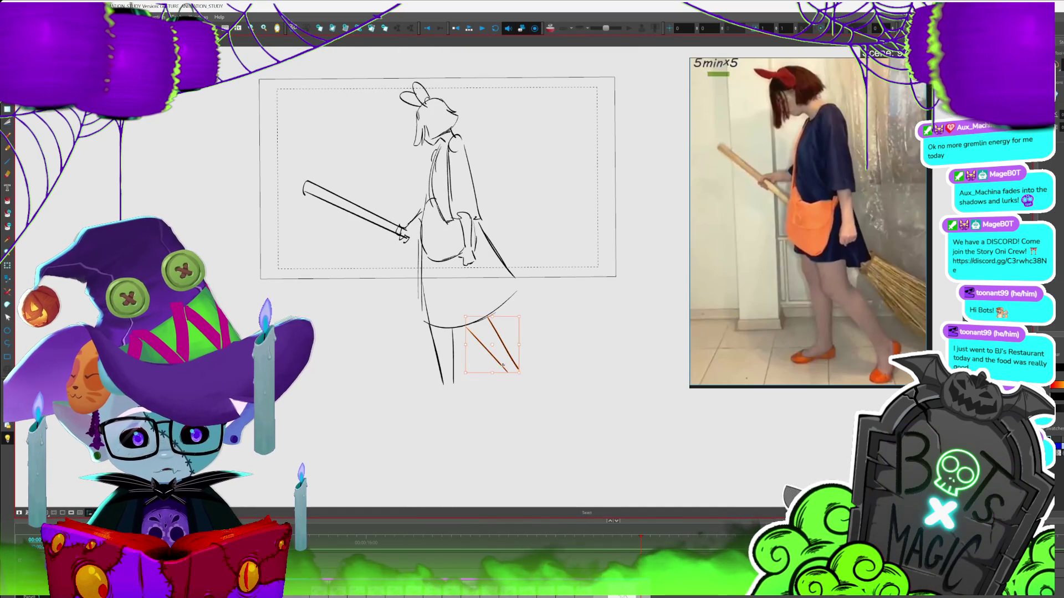
key(Delete)
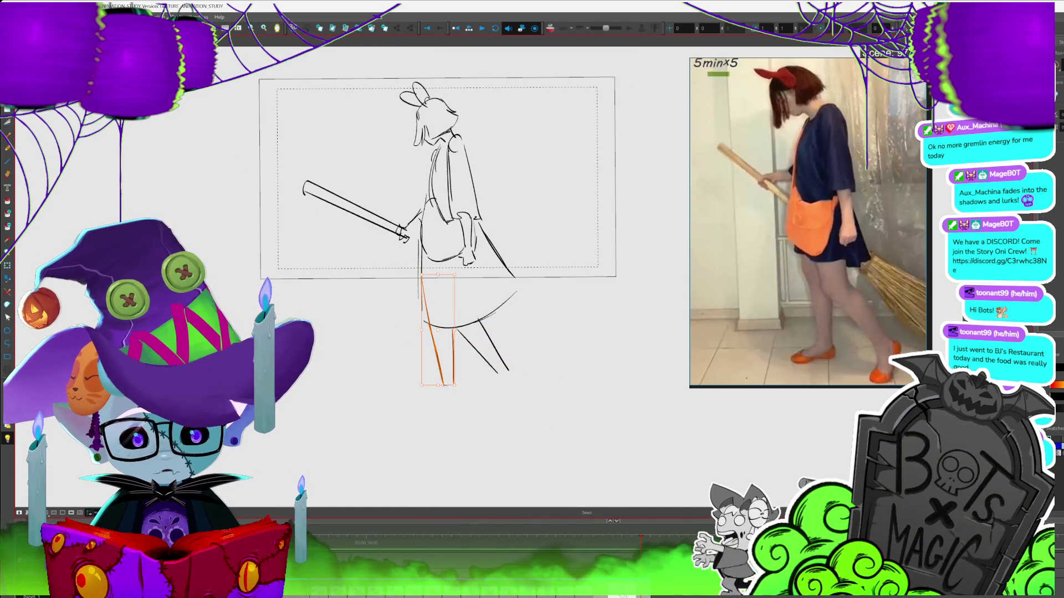
drag(439, 386, 525, 434)
mouse_move(414, 409)
mouse_down()
mouse_move(511, 397)
mouse_move(535, 422)
mouse_up()
drag(447, 387, 413, 397)
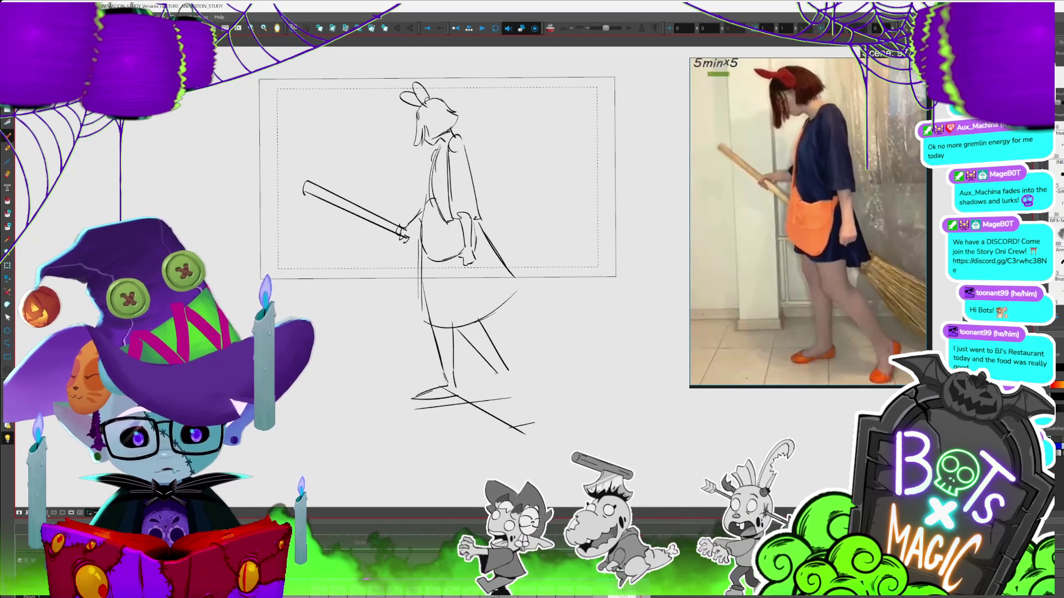
drag(498, 375, 492, 416)
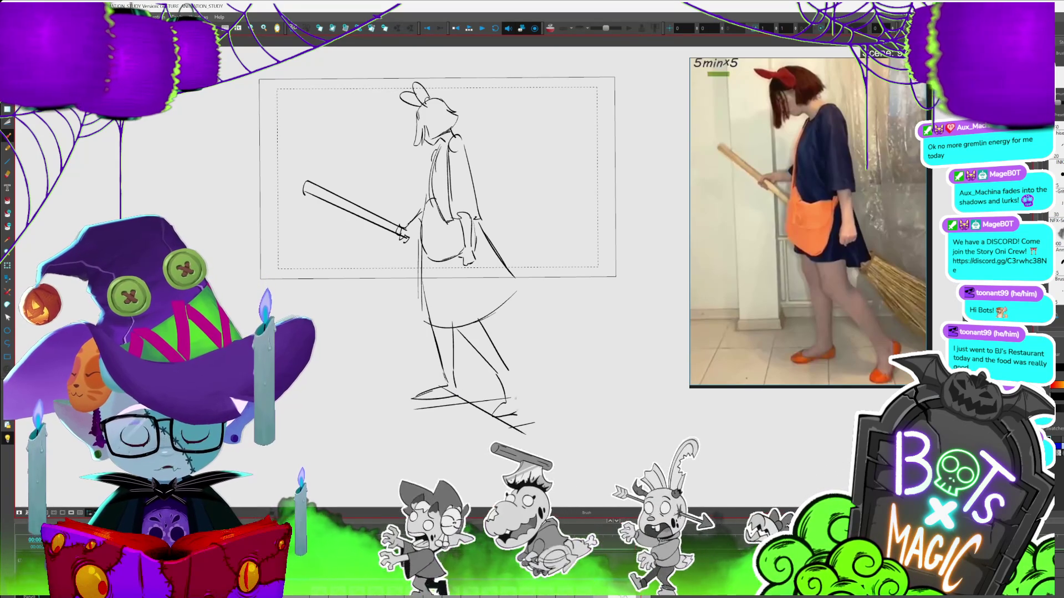
drag(509, 372, 518, 415)
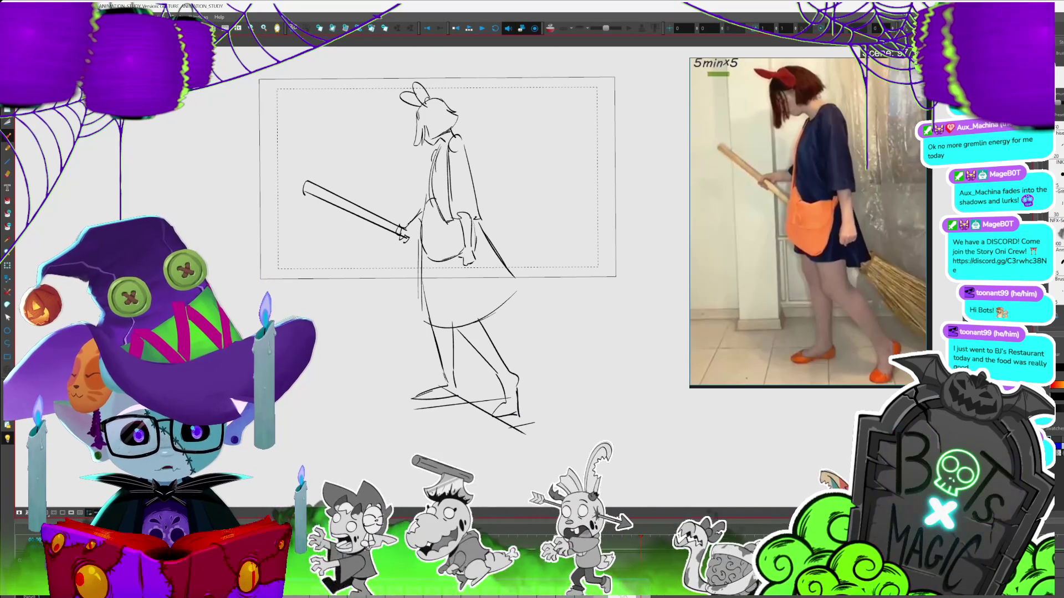
- Paint a thick hem band across the skirt
key(alt+s)
drag(405, 291, 525, 438)
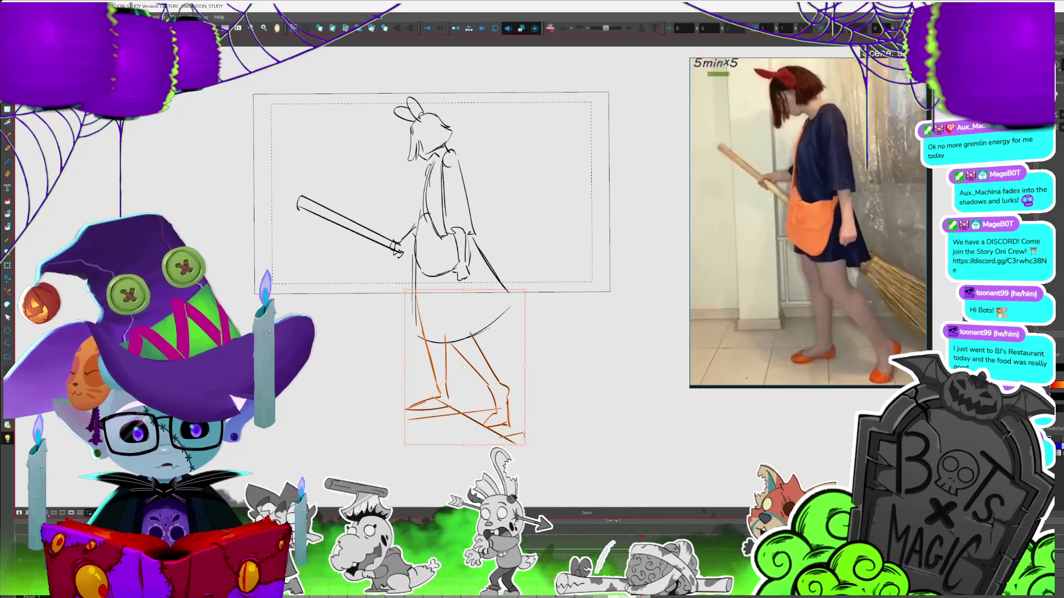
key(alt+b)
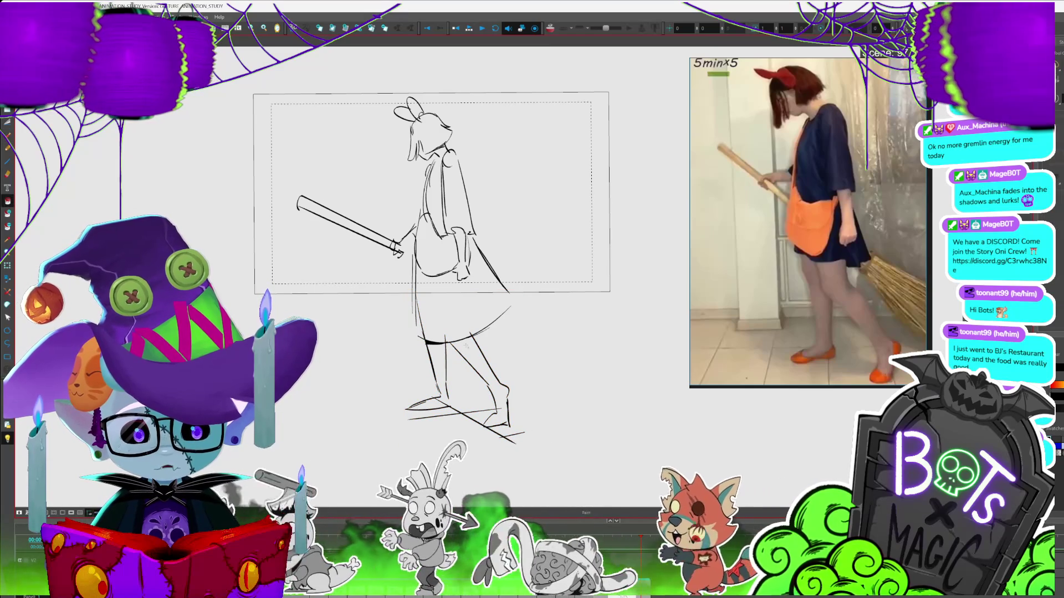
drag(426, 340, 471, 337)
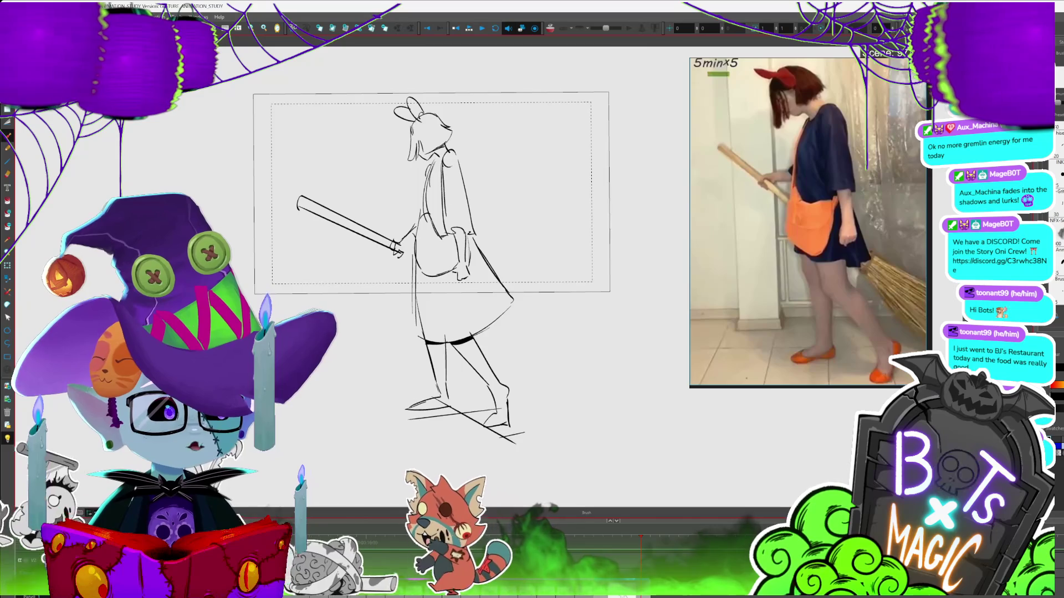
scroll(433, 322, up, 2)
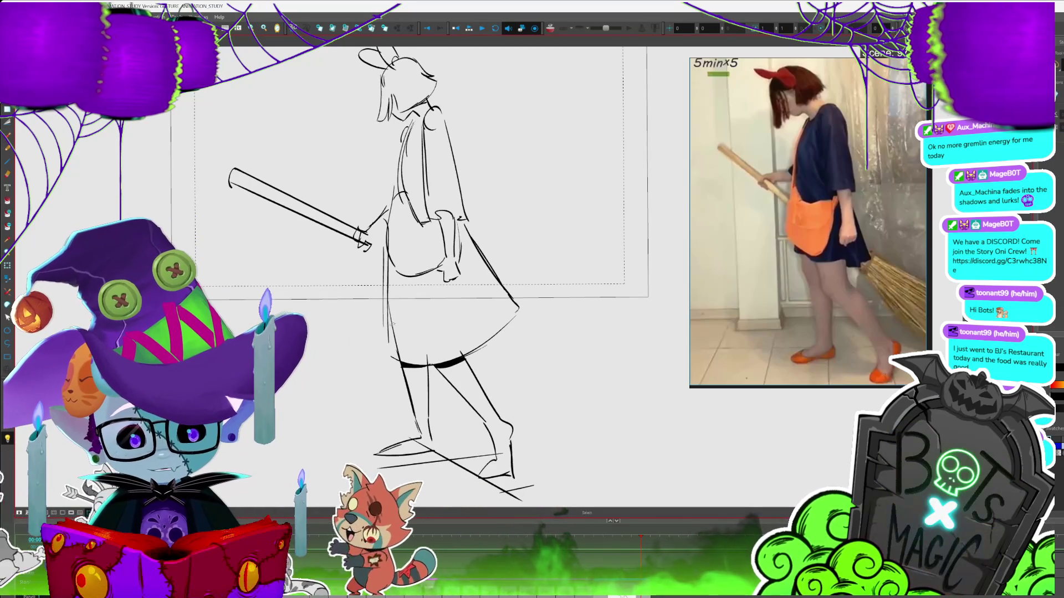
- Add bristle strokes below and between the broom head lines
key(alt+b)
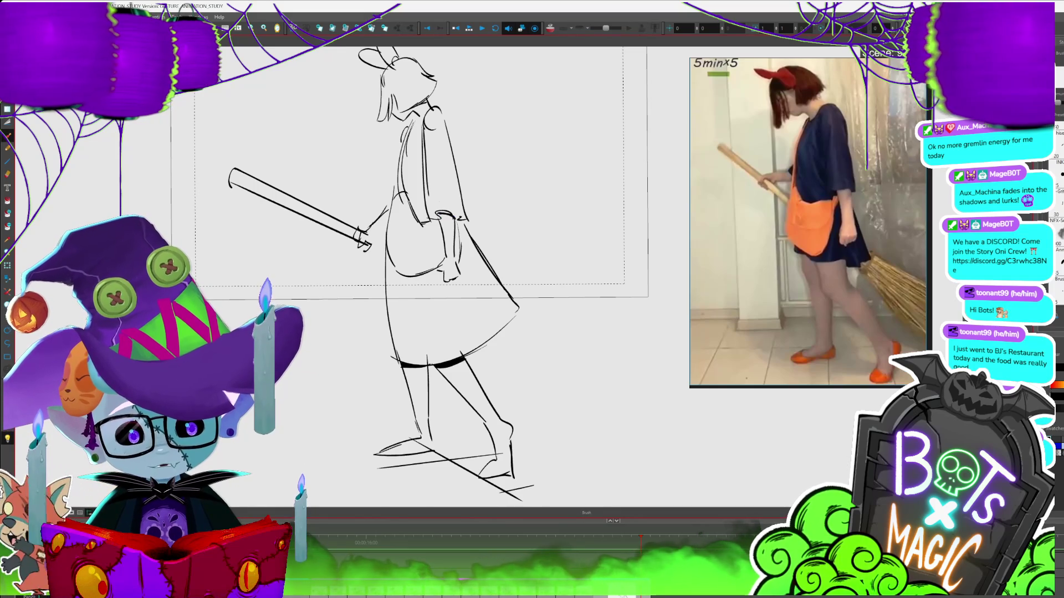
scroll(509, 426, up, 3)
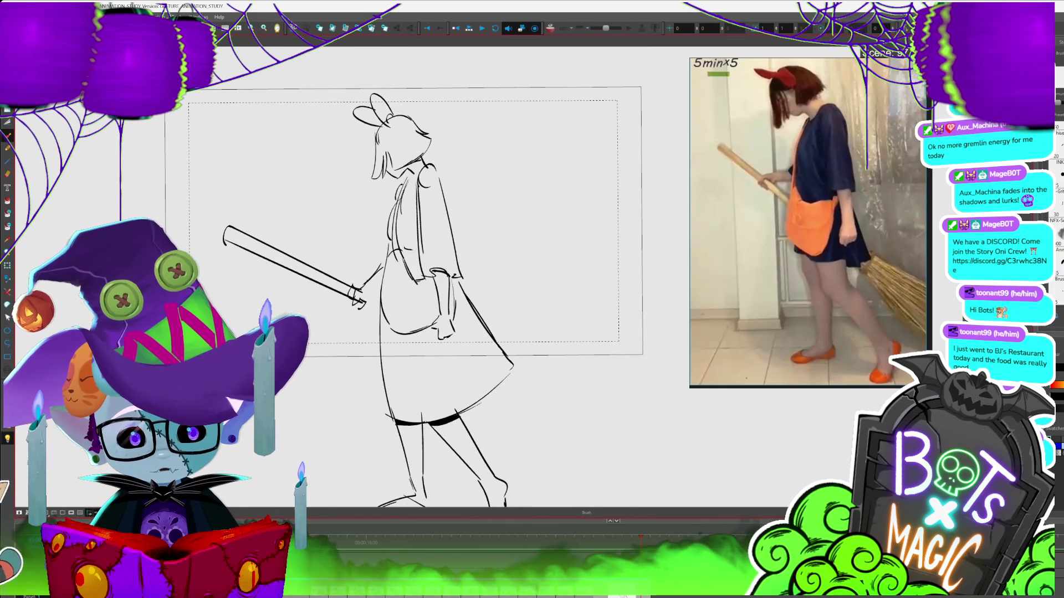
scroll(513, 267, down, 2)
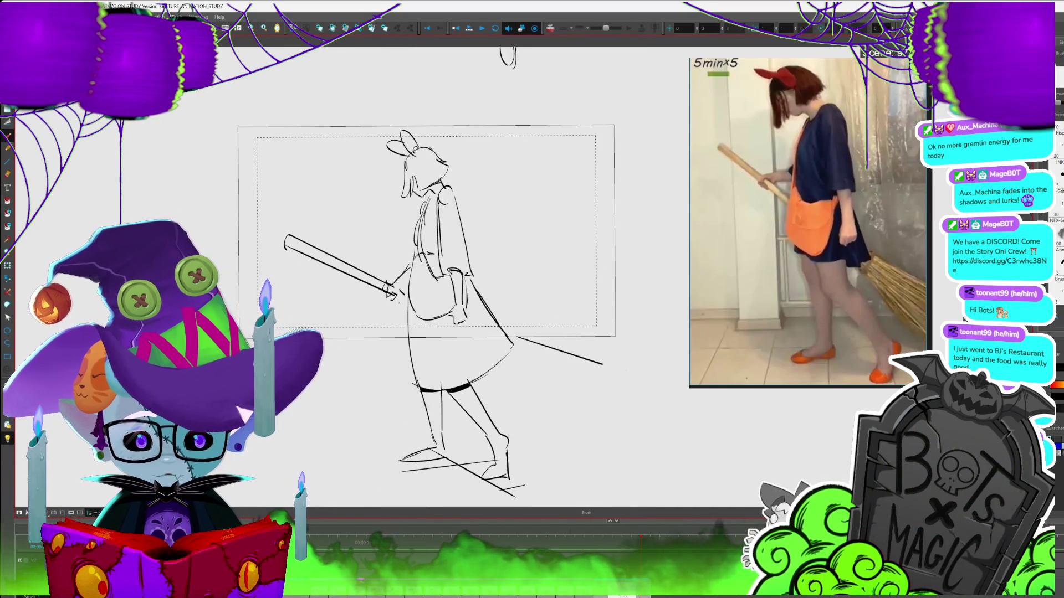
mouse_move(490, 373)
mouse_down()
mouse_move(587, 436)
mouse_move(623, 417)
mouse_up()
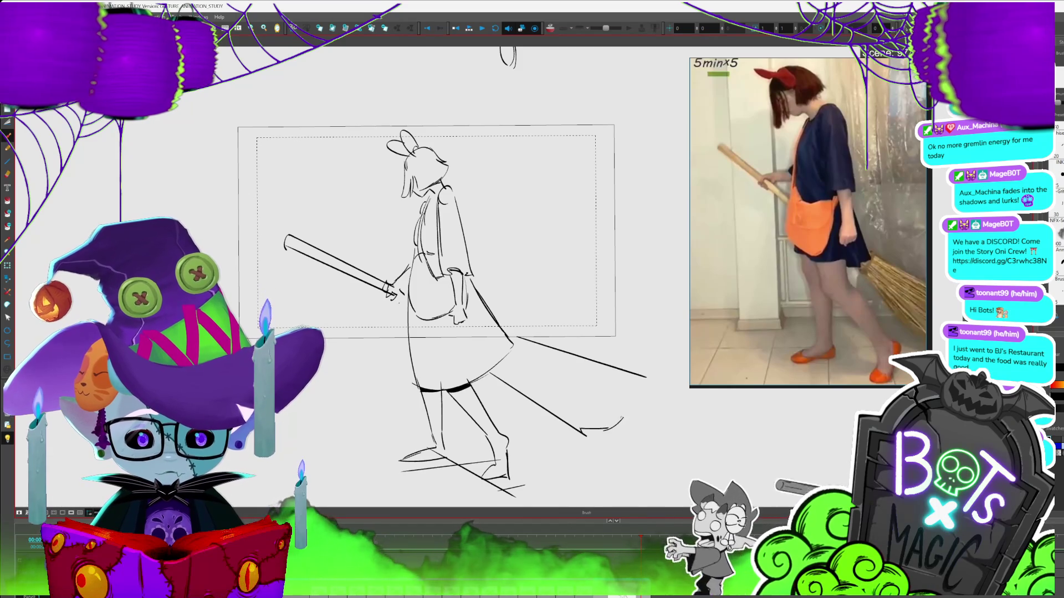
drag(523, 361, 555, 379)
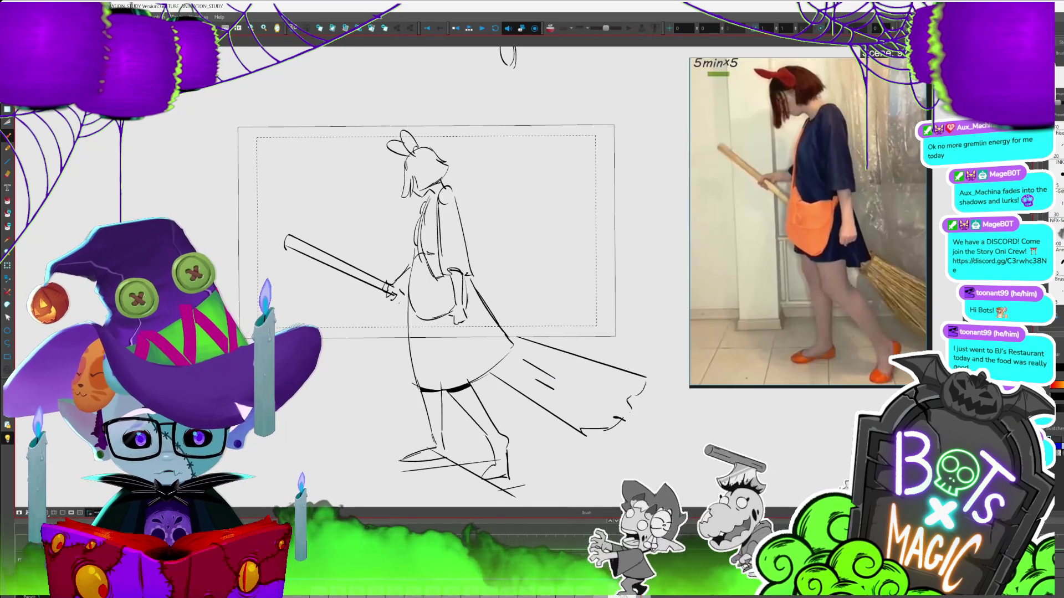
- Rotate the top broom stroke so it tilts upward, then zoom out
mouse_move(493, 324)
mouse_down()
mouse_move(642, 420)
mouse_move(580, 395)
mouse_move(612, 400)
mouse_up()
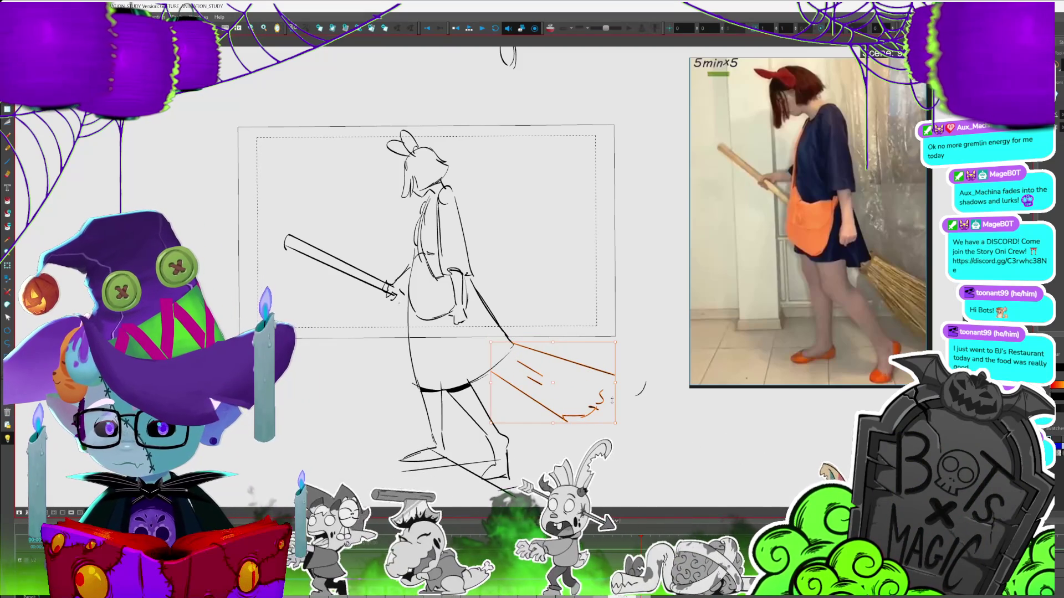
click(582, 365)
drag(622, 342, 620, 335)
key(alt+b)
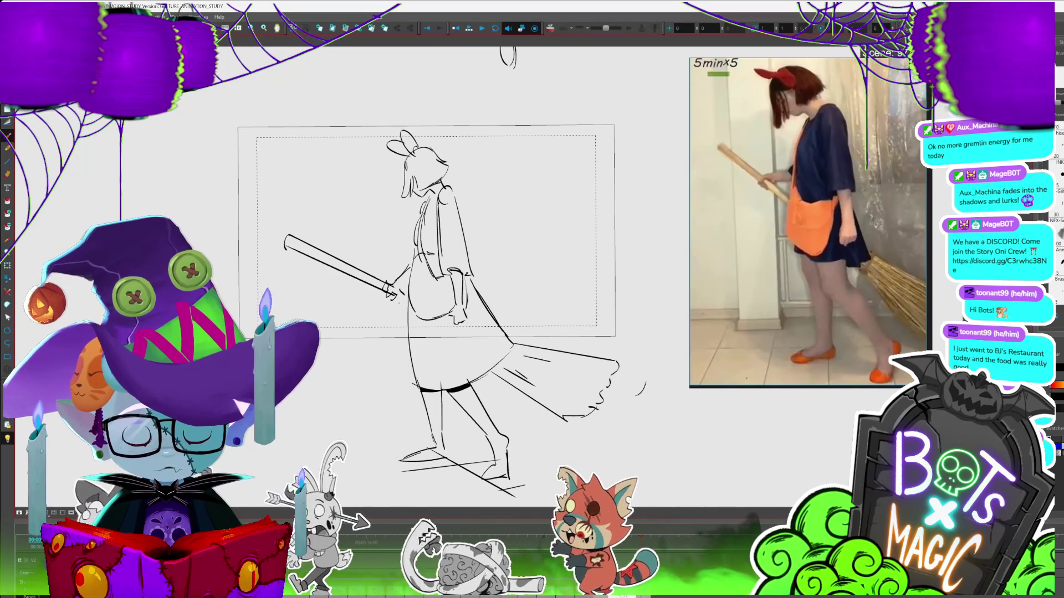
key(2)
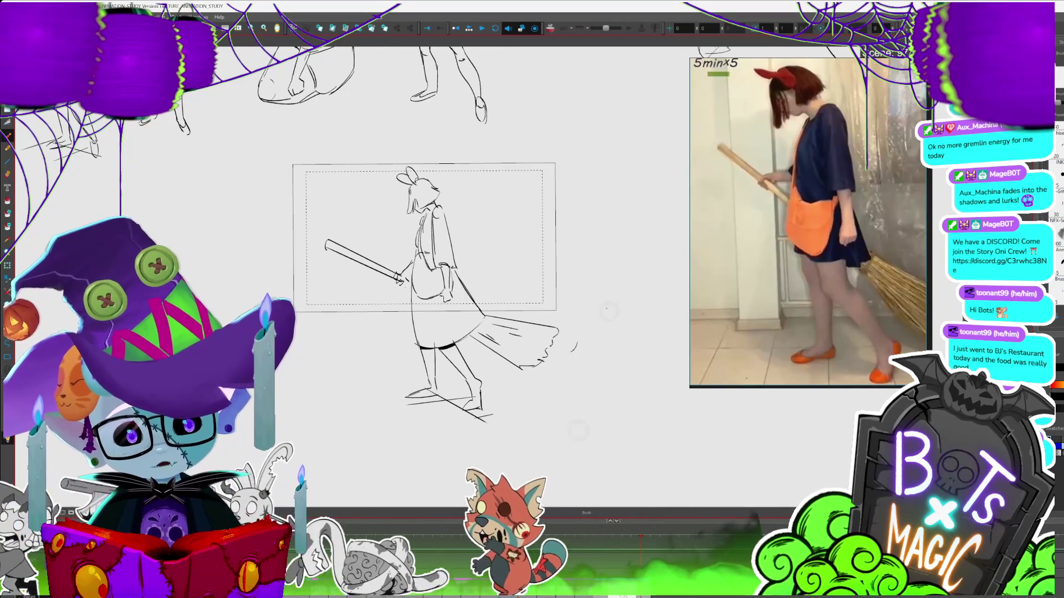
- Lasso the broom-girl sketch and drag it up-left beside the other pose studies
key(alt+b)
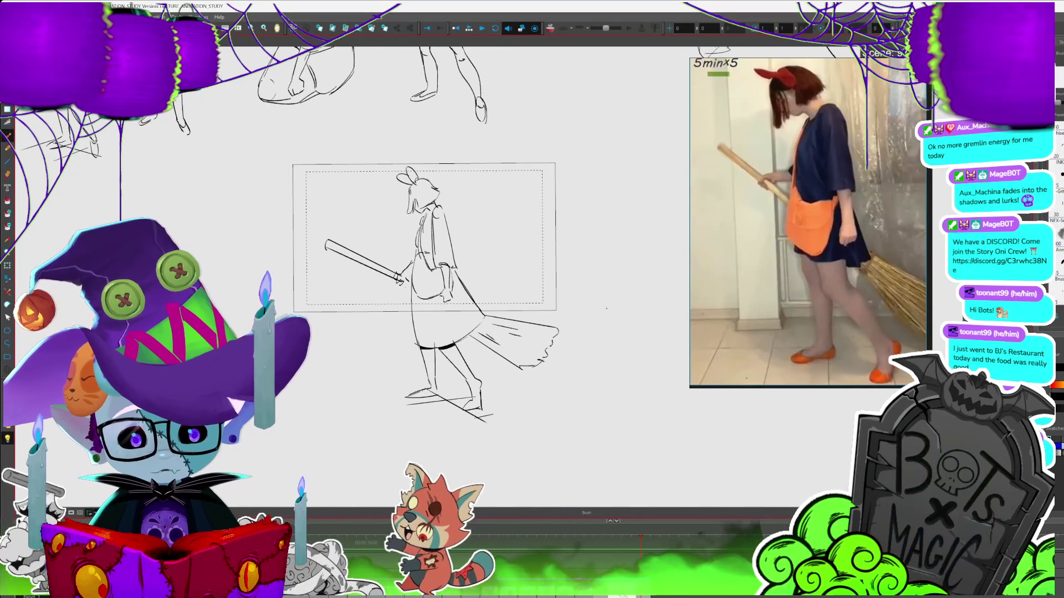
key(alt+s)
drag(575, 304, 472, 430)
drag(438, 266, 261, 254)
mouse_move(333, 333)
mouse_down()
mouse_move(551, 398)
mouse_move(344, 255)
mouse_move(396, 280)
mouse_move(453, 387)
mouse_up()
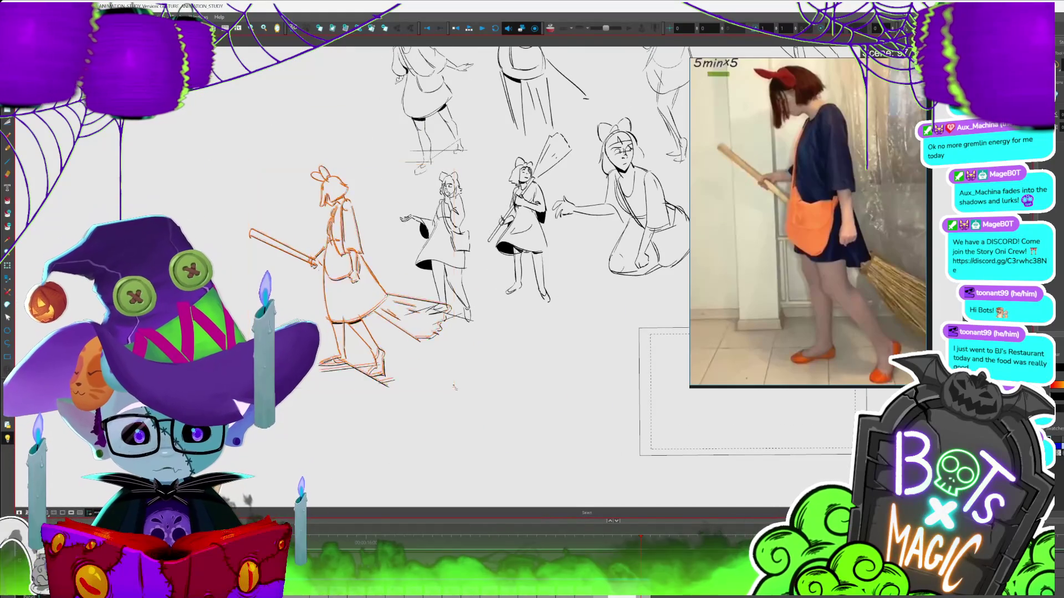
mouse_move(365, 295)
mouse_down()
mouse_move(347, 201)
mouse_move(331, 195)
mouse_up()
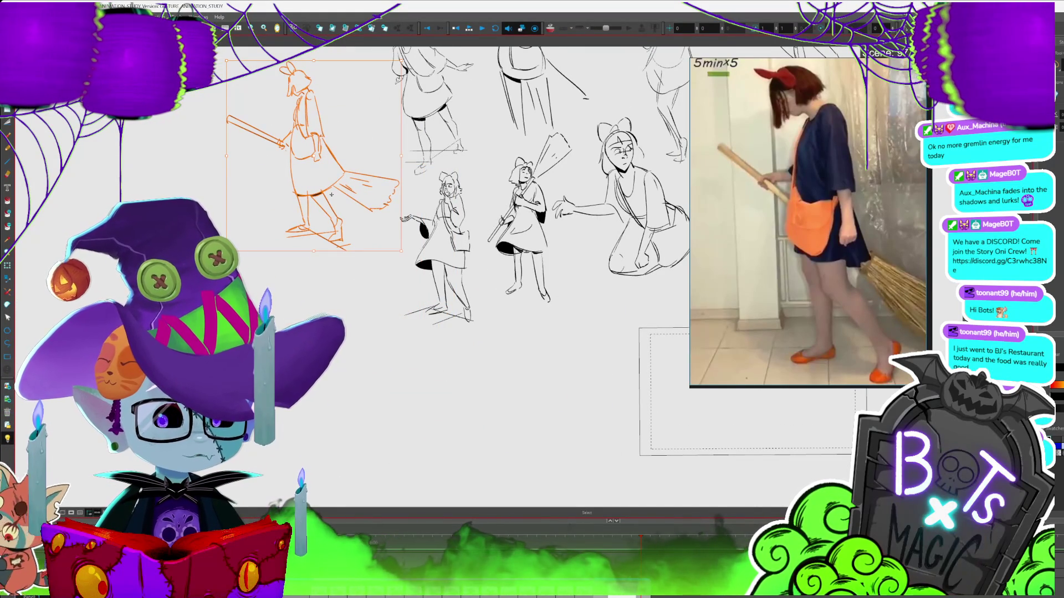
scroll(332, 194, down, 2)
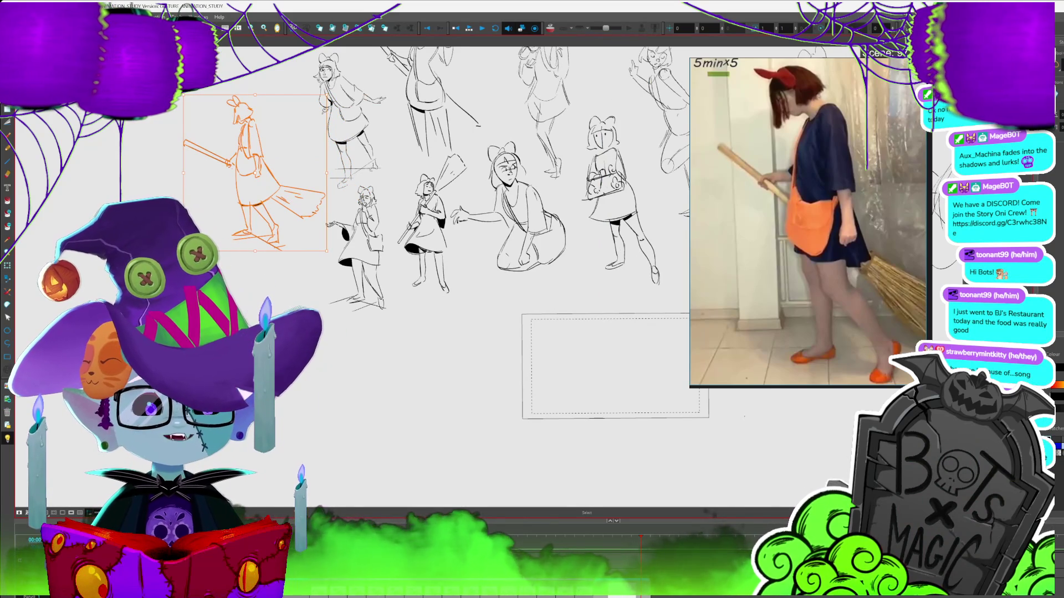
drag(422, 166, 264, 225)
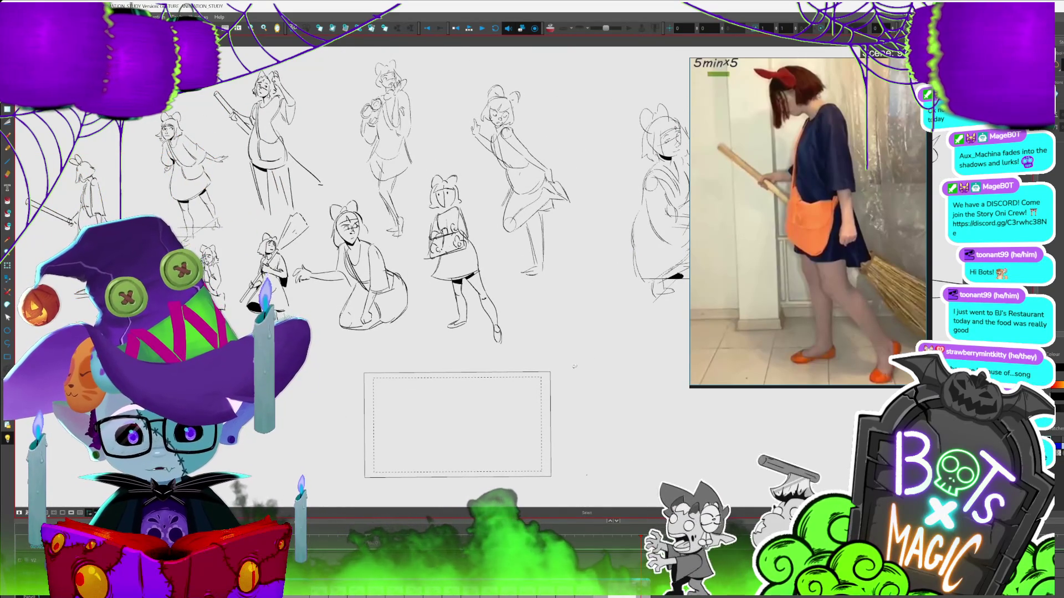
- Zoom in on the empty camera frame below the sketches
scroll(596, 288, up, 4)
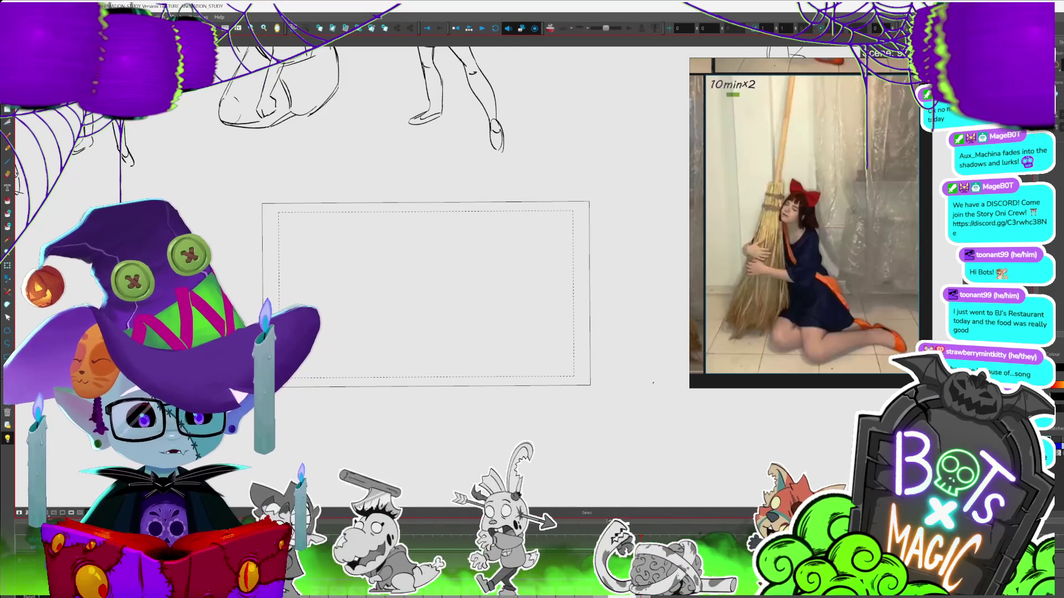
- Zoom in on the empty frame and ready the Brush to draw the head circle
scroll(426, 293, up, 5)
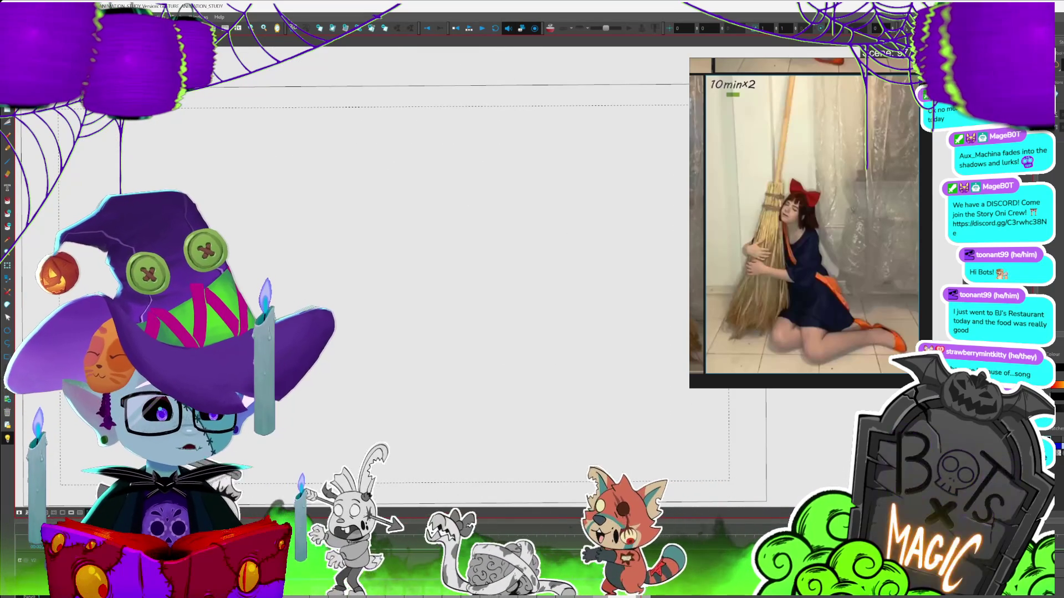
key(alt+b)
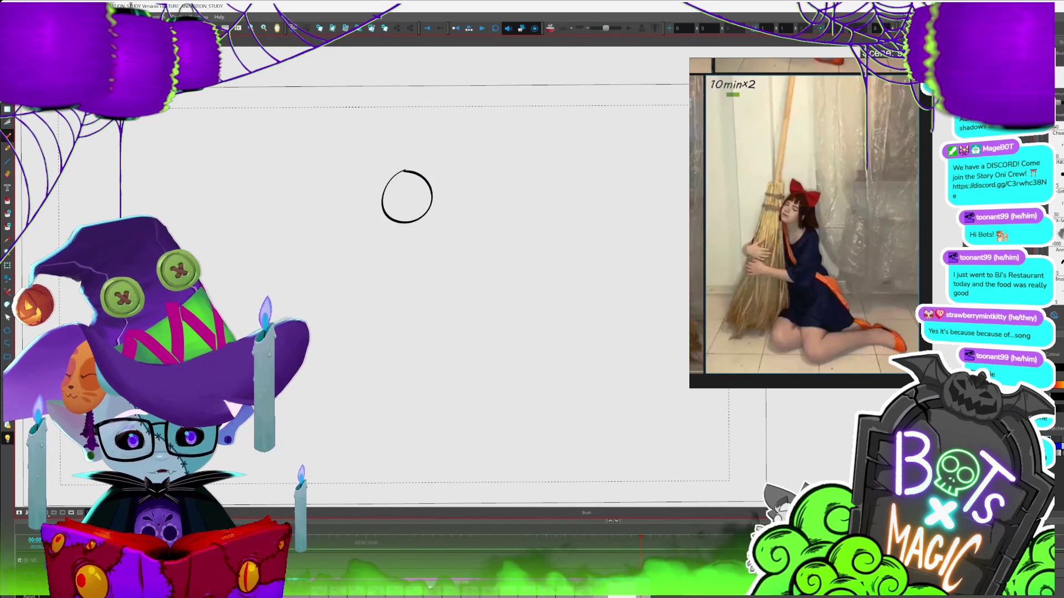
- Shape the head oval with an ear, jaw curve, neck, back line and outstretched arm
mouse_move(384, 185)
mouse_down()
mouse_move(380, 238)
mouse_move(431, 206)
mouse_up()
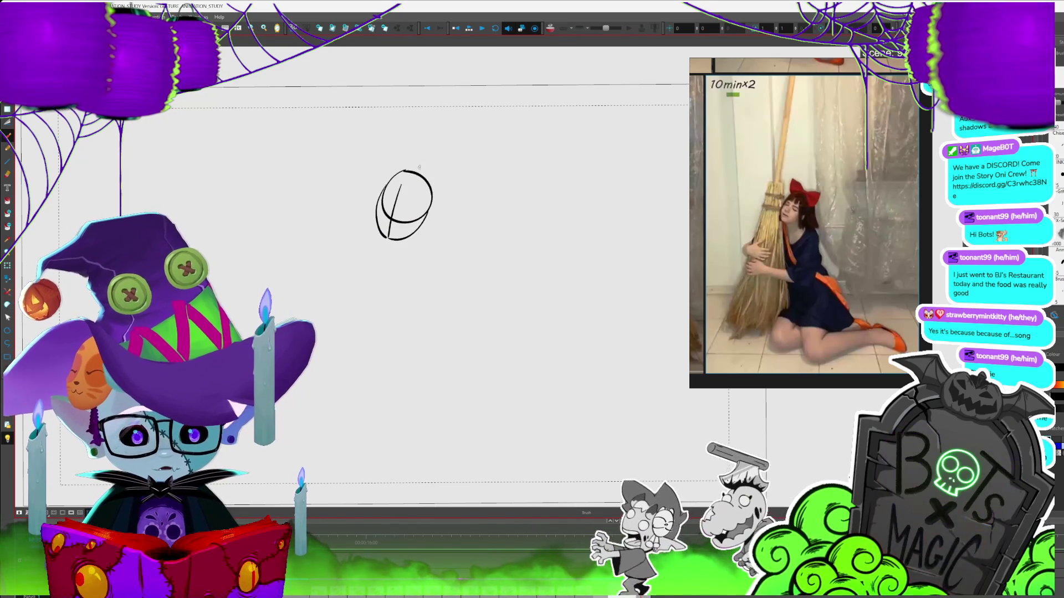
mouse_move(386, 175)
mouse_down()
mouse_move(400, 139)
mouse_move(424, 167)
mouse_move(445, 158)
mouse_move(442, 195)
mouse_up()
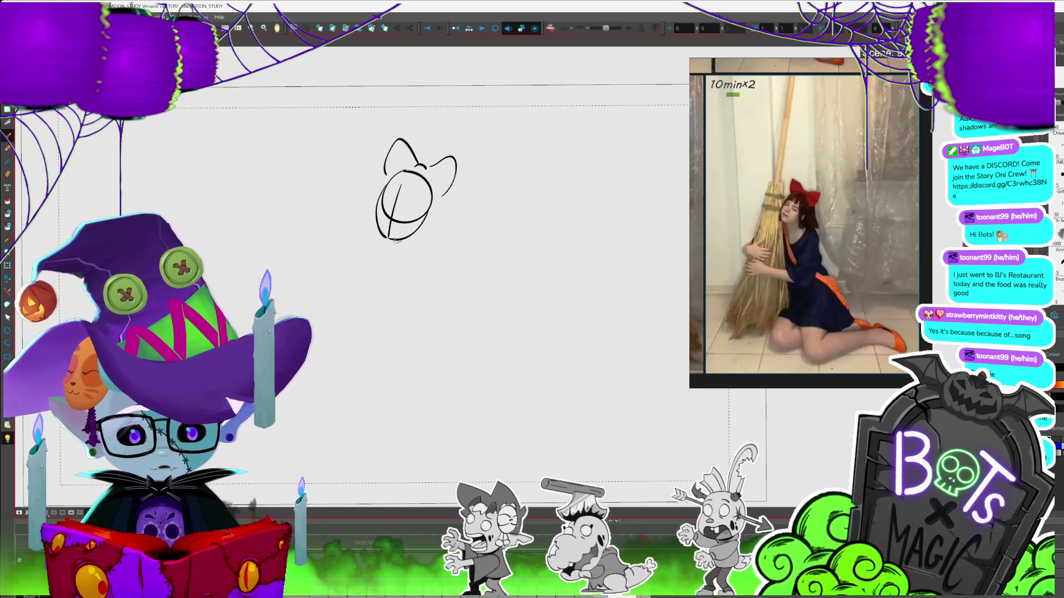
mouse_move(394, 240)
mouse_down()
mouse_move(413, 235)
mouse_move(442, 256)
mouse_up()
key(ctrl+z)
drag(425, 237, 380, 265)
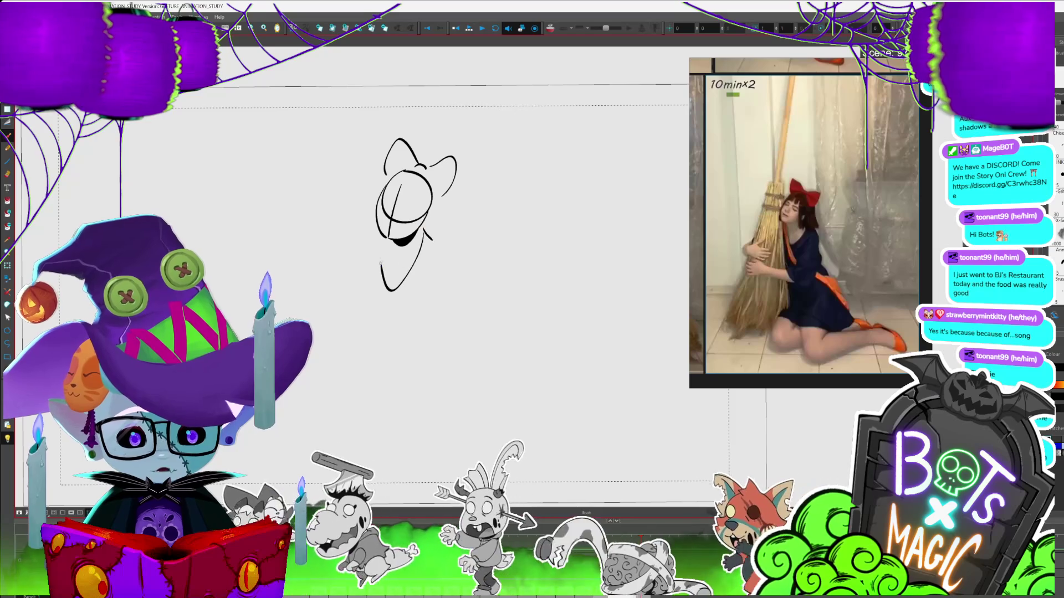
mouse_move(426, 234)
mouse_down()
mouse_move(458, 289)
mouse_move(441, 248)
mouse_move(412, 331)
mouse_move(372, 337)
mouse_move(434, 342)
mouse_up()
drag(458, 288, 426, 387)
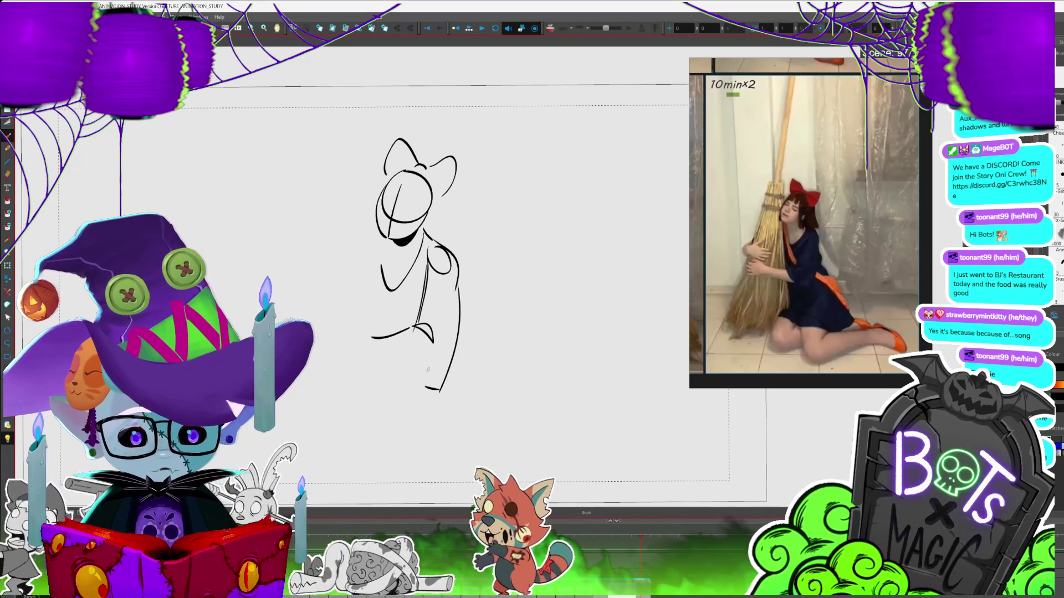
drag(372, 335, 350, 339)
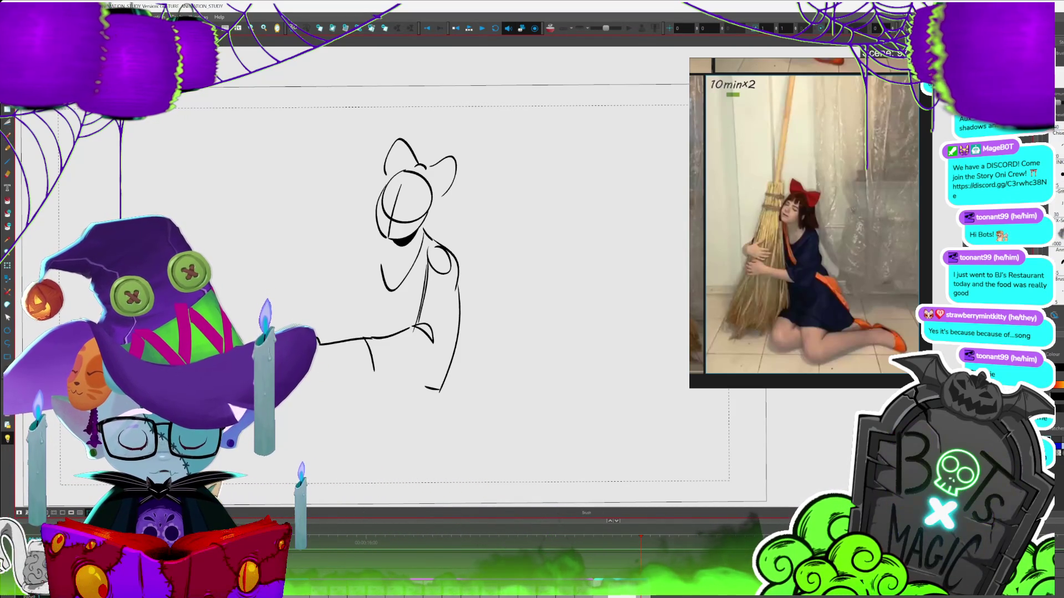
drag(329, 366, 372, 368)
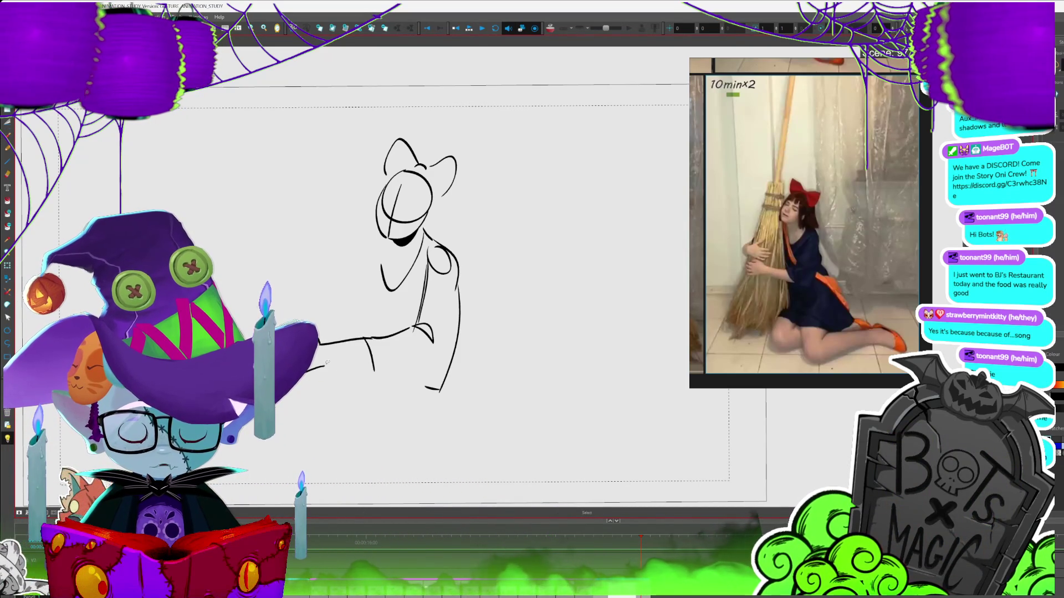
- Nudge the head strokes slightly upward
key(alt+b)
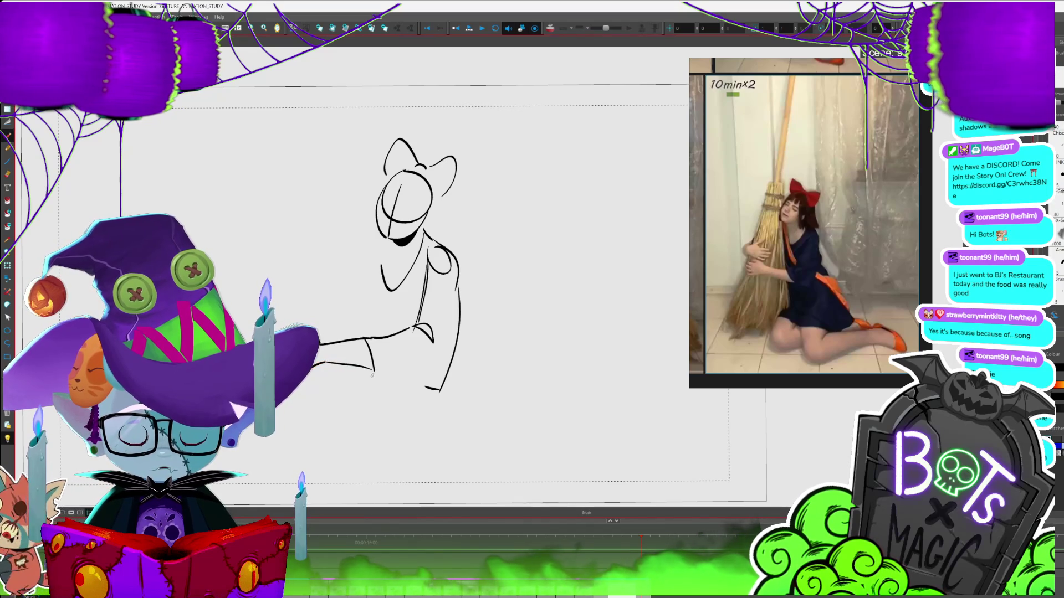
key(alt+s)
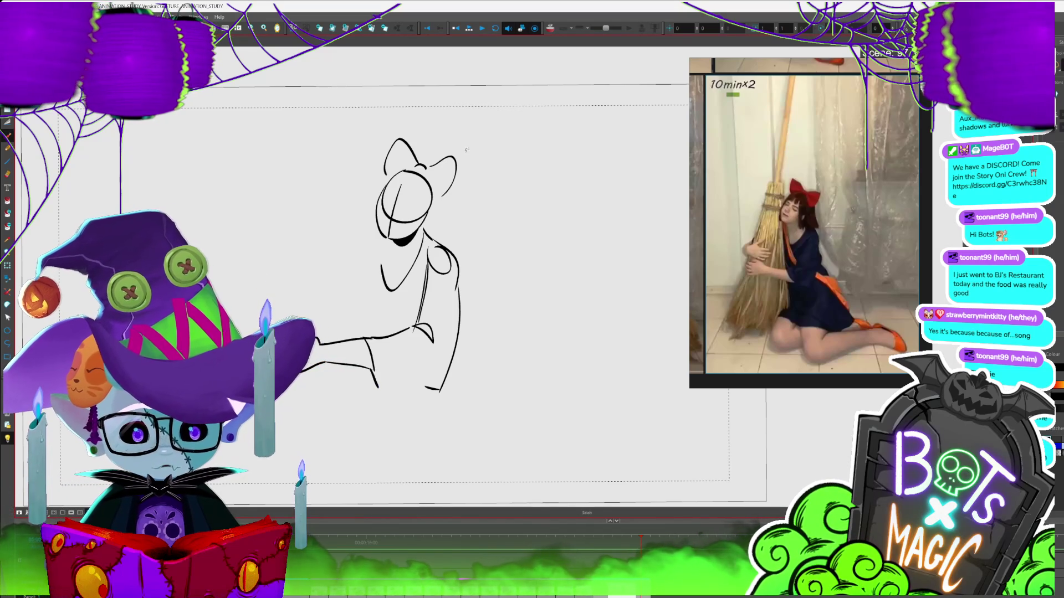
drag(401, 241, 402, 244)
drag(499, 211, 501, 208)
key(alt+b)
- Add hair on both sides of the head and a small nose mark on the face
mouse_move(376, 195)
mouse_down()
mouse_move(397, 174)
mouse_move(352, 223)
mouse_up()
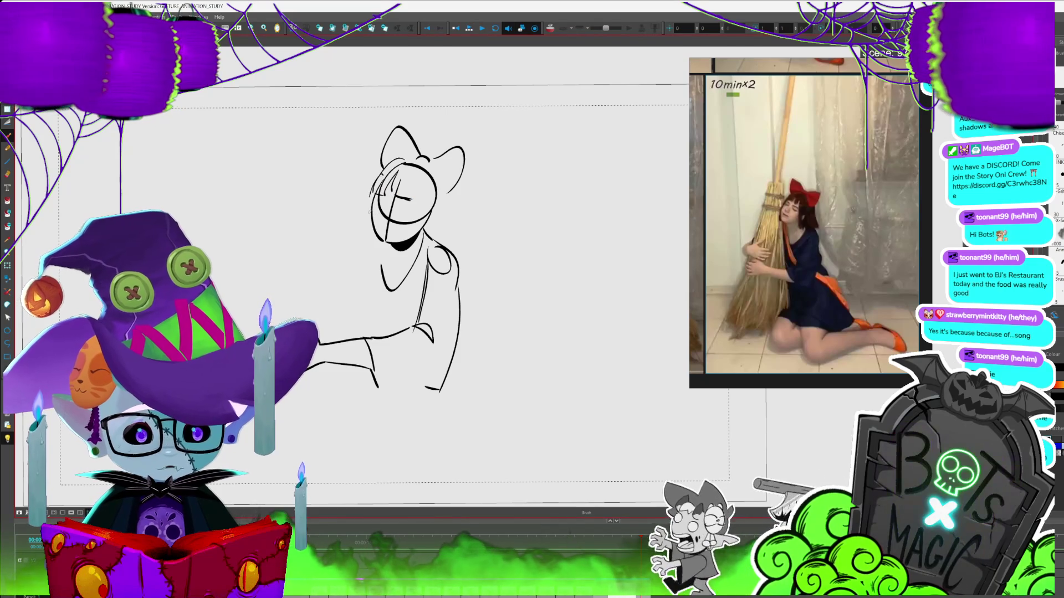
mouse_move(436, 176)
mouse_down()
mouse_move(443, 205)
mouse_move(466, 229)
mouse_up()
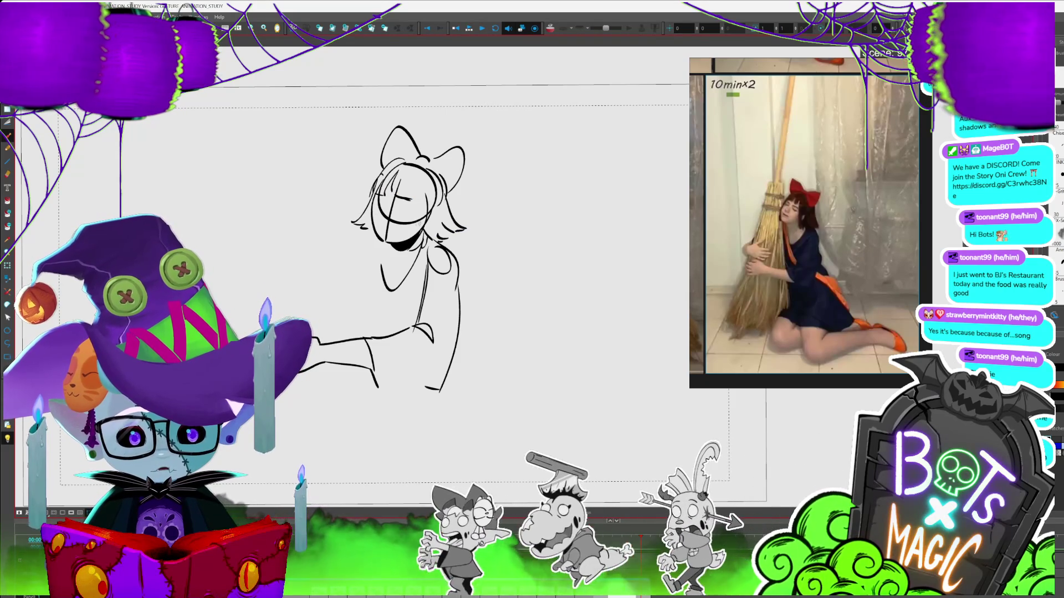
mouse_move(397, 171)
mouse_down()
mouse_move(386, 213)
mouse_move(388, 197)
mouse_move(419, 206)
mouse_move(409, 211)
mouse_up()
key(ctrl+z)
key(alt+s)
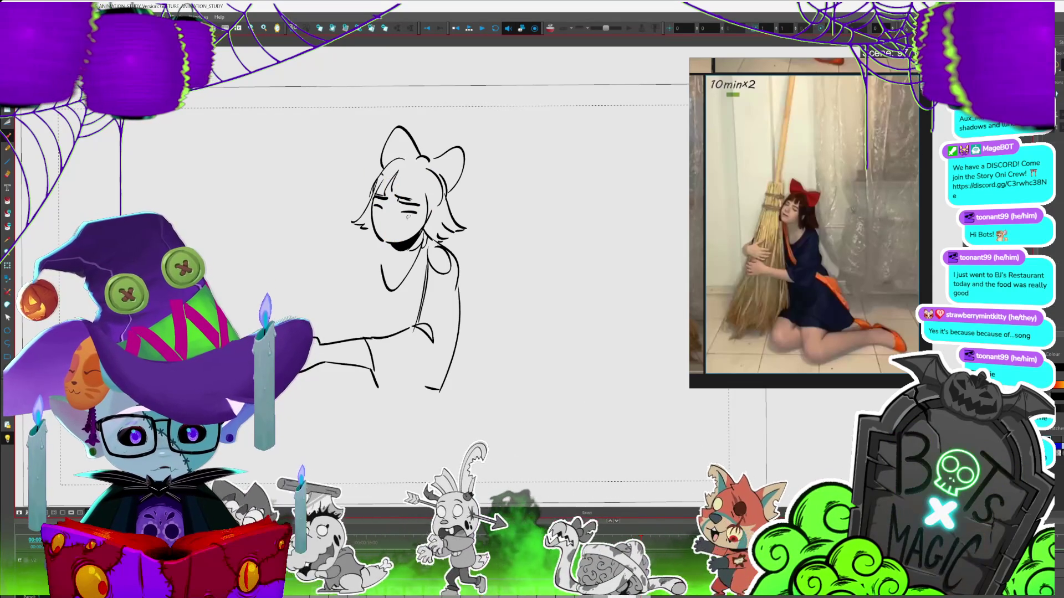
drag(370, 216, 420, 198)
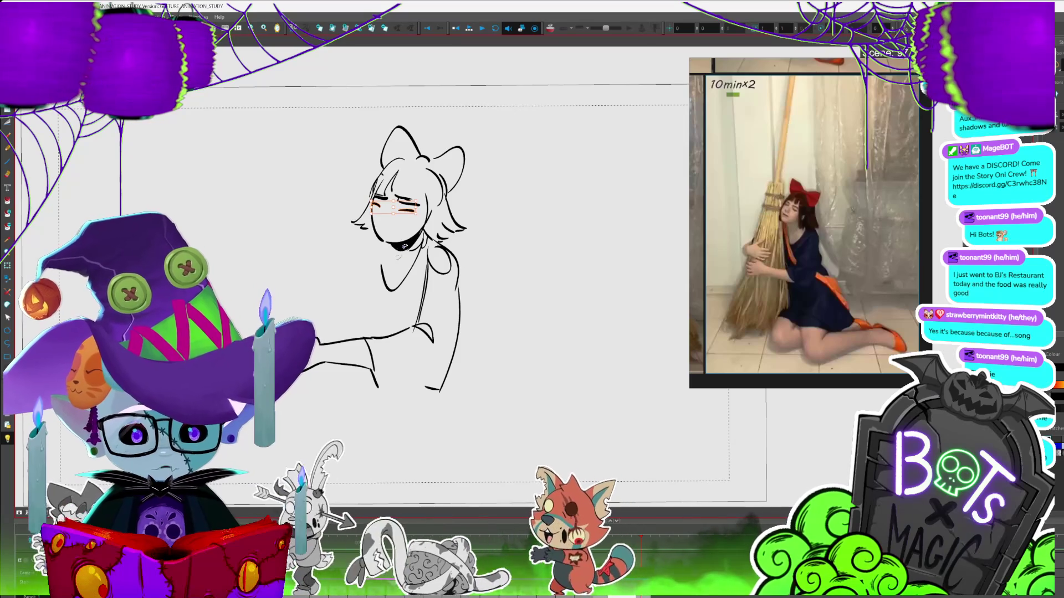
click(400, 266)
click(399, 266)
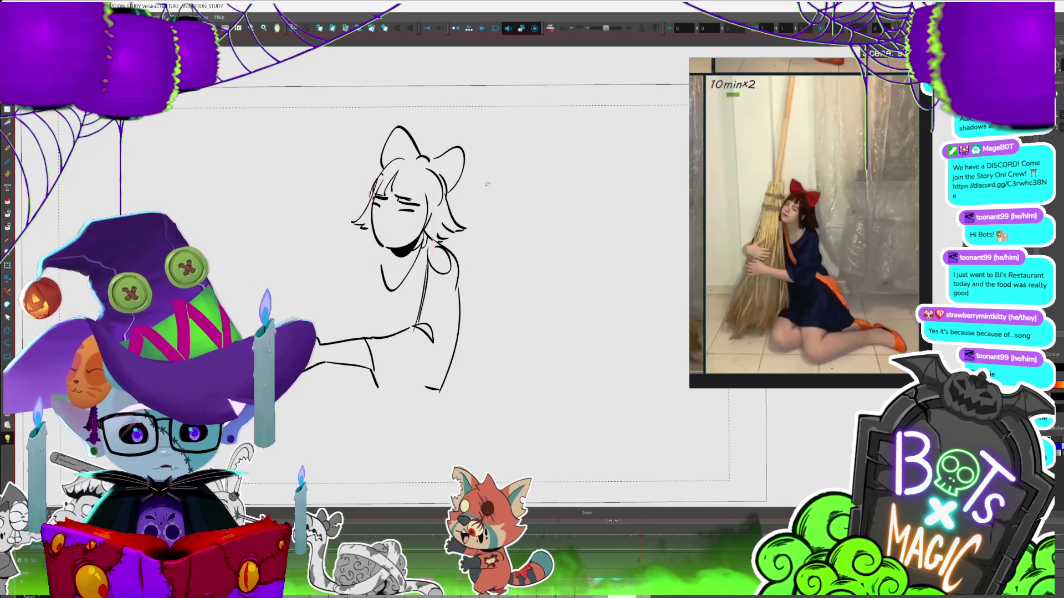
key(alt+b)
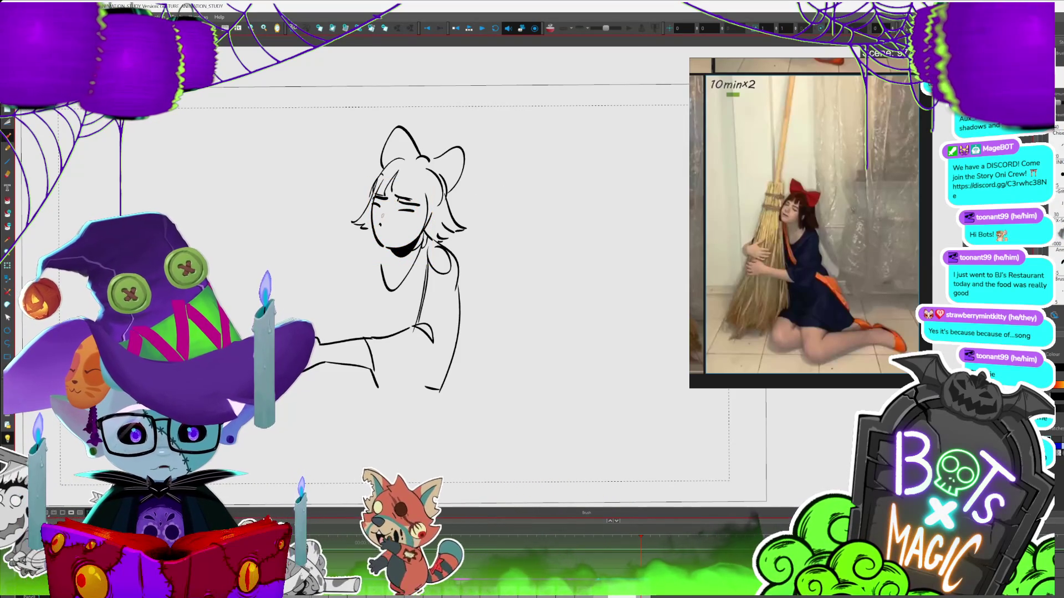
drag(387, 223, 394, 223)
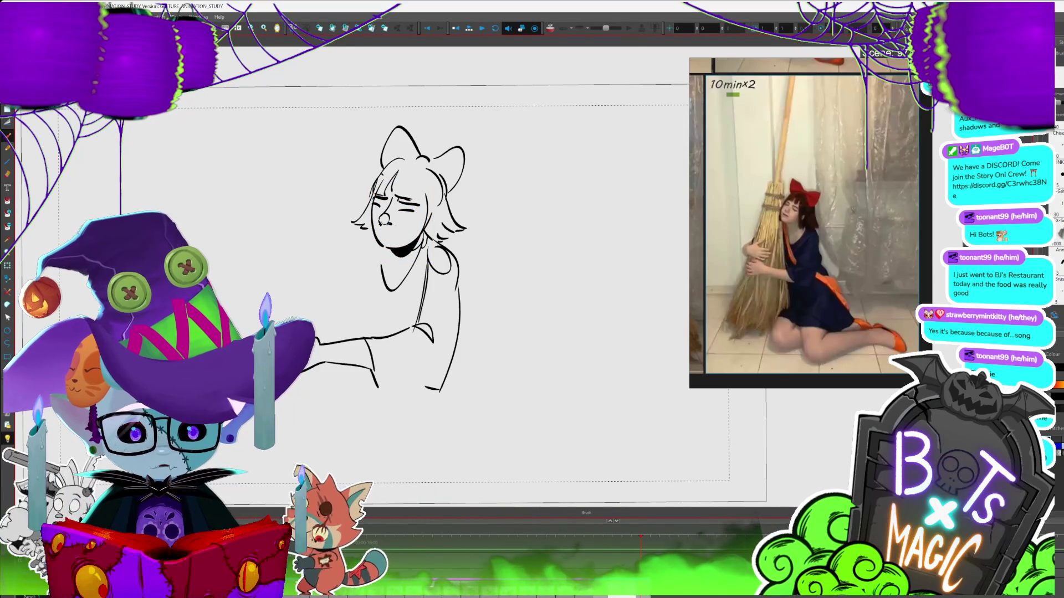
scroll(331, 270, down, 2)
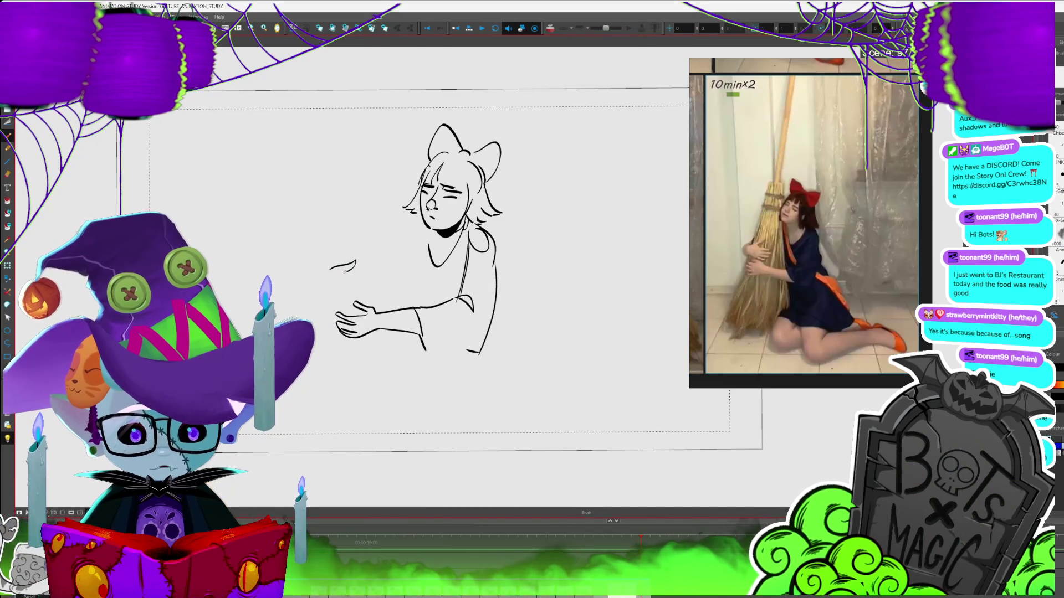
- Add a stroke by the hand and dress folds, then draw the broom handle and edges
drag(364, 281, 375, 286)
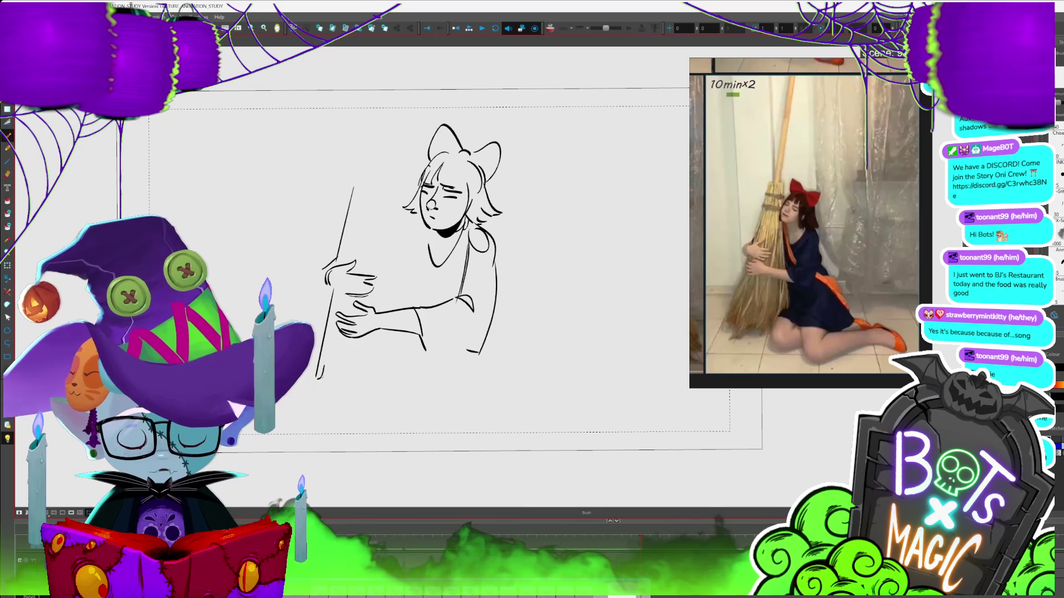
drag(342, 364, 333, 414)
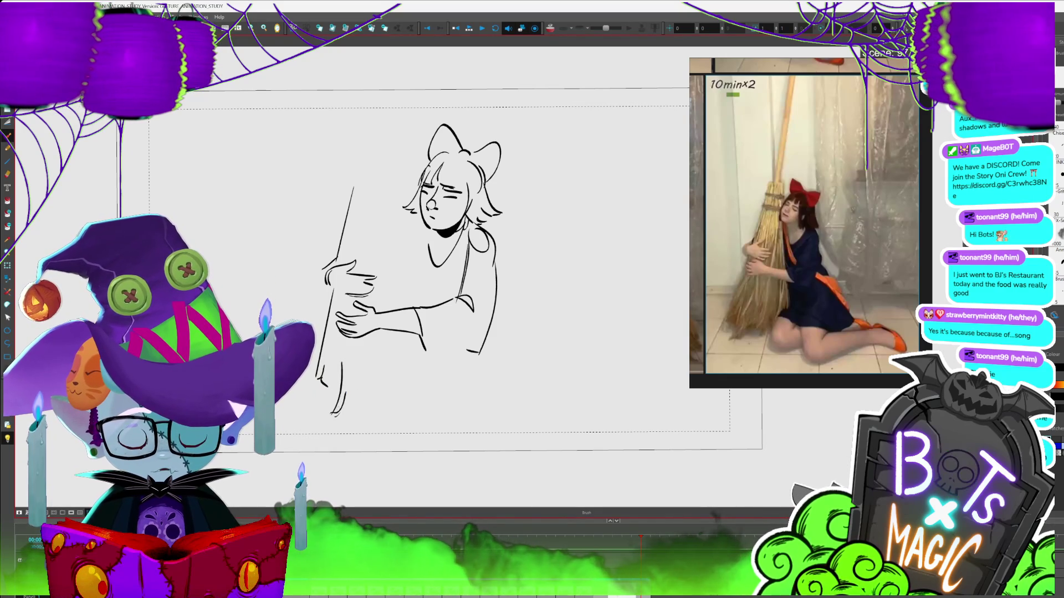
mouse_move(401, 367)
mouse_down()
mouse_move(415, 409)
mouse_move(431, 409)
mouse_up()
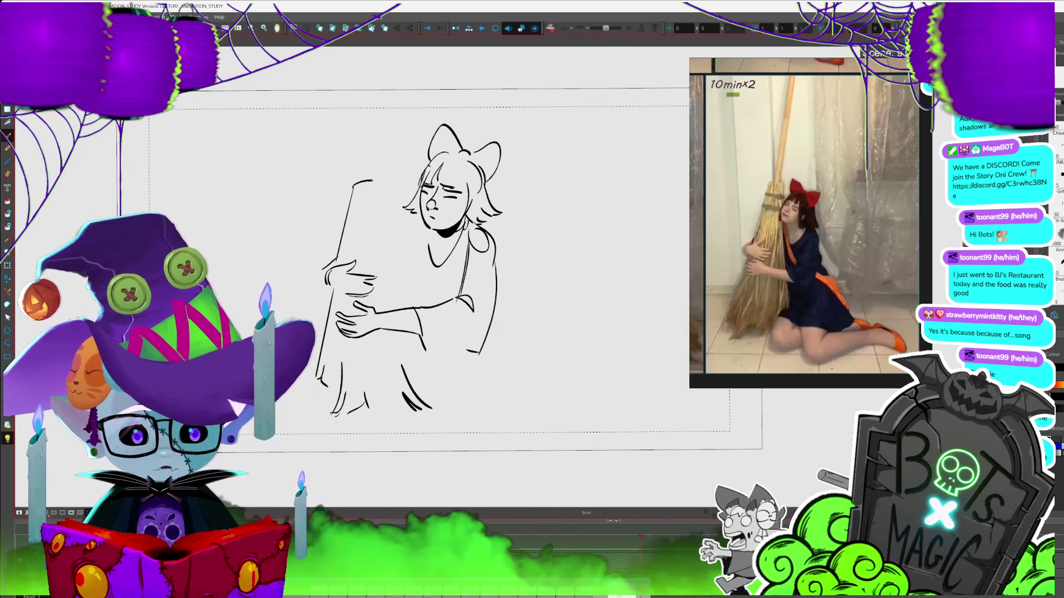
drag(355, 183, 374, 180)
mouse_move(366, 93)
mouse_down()
mouse_move(363, 180)
mouse_move(378, 180)
mouse_move(402, 267)
mouse_up()
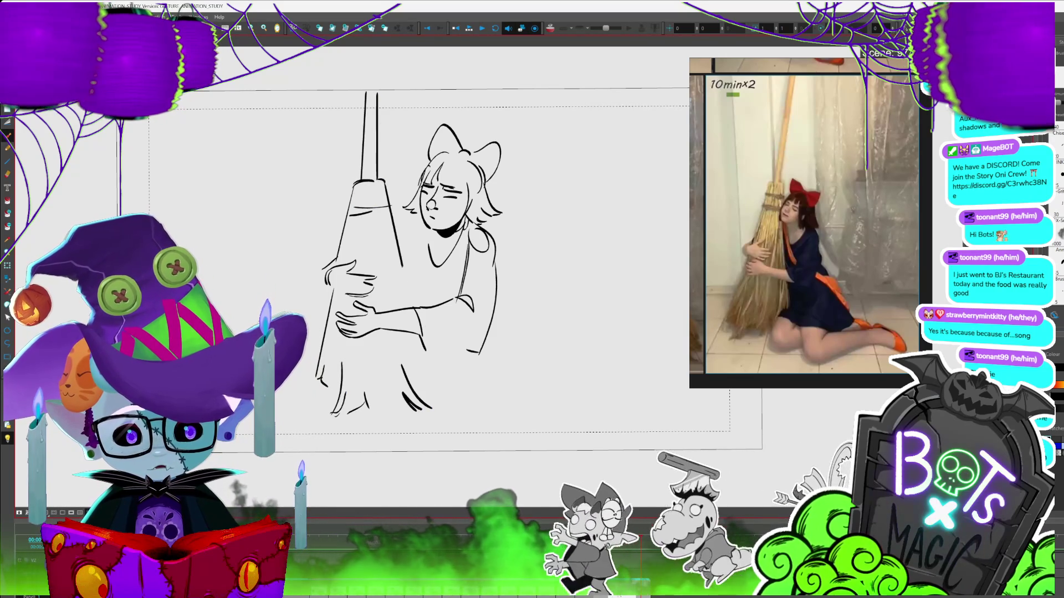
drag(382, 181, 412, 304)
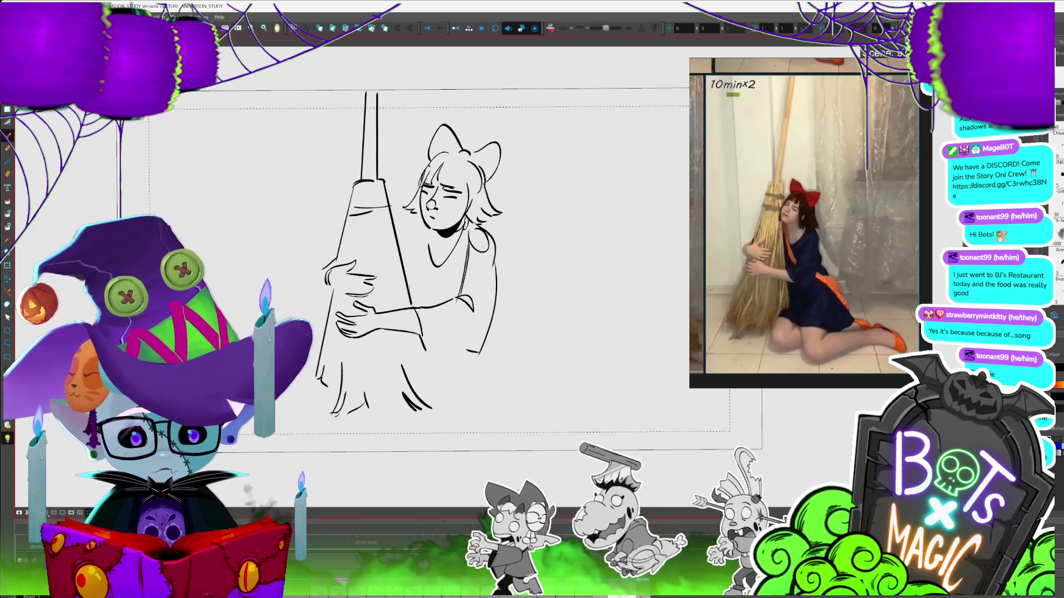
- Adjust the upper broom strokes and redraw the broom's right edge
mouse_move(501, 194)
mouse_down()
mouse_move(405, 163)
mouse_move(400, 189)
mouse_move(421, 227)
mouse_up()
click(394, 183)
mouse_move(395, 193)
mouse_down()
mouse_move(361, 97)
mouse_move(440, 302)
mouse_move(395, 193)
mouse_up()
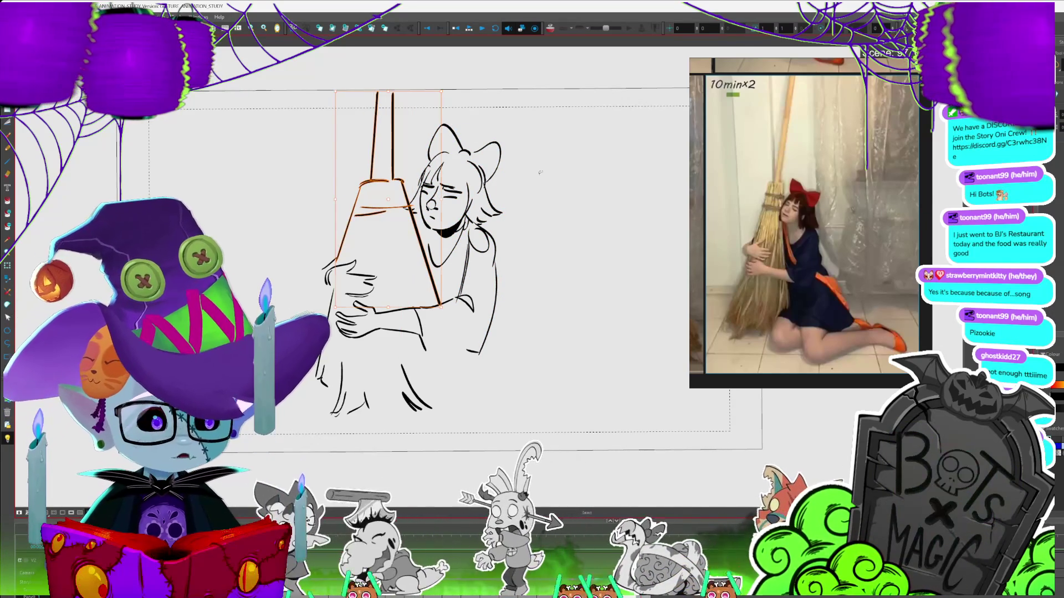
drag(540, 173, 466, 99)
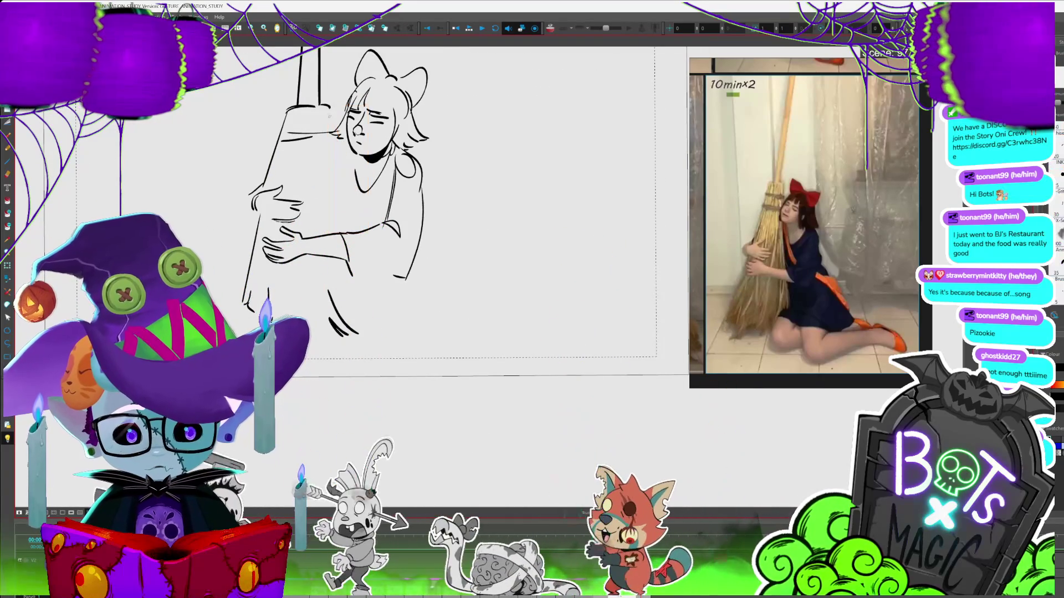
drag(328, 121, 341, 227)
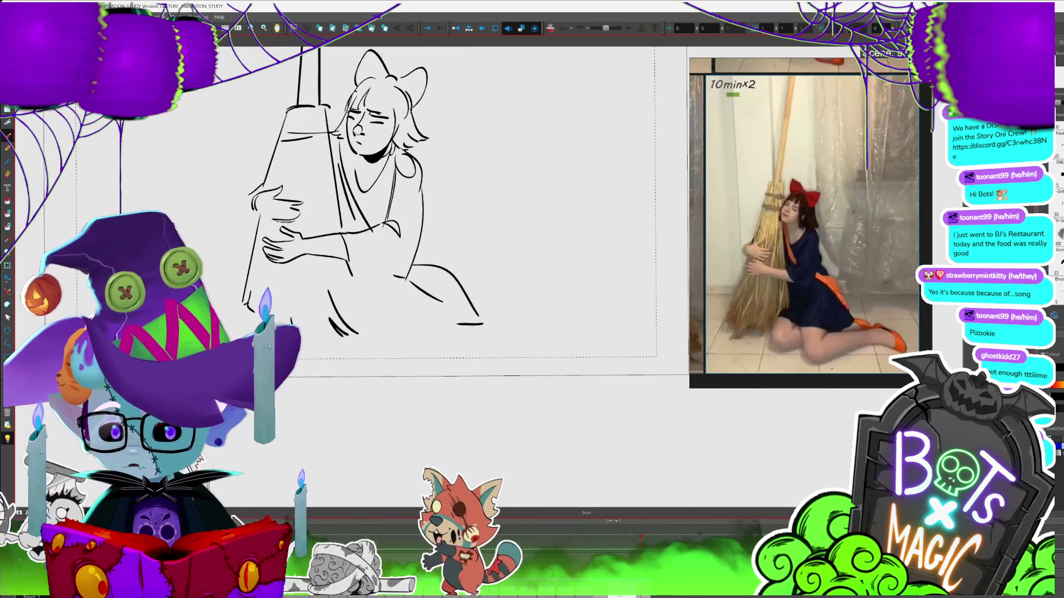
- Add skirt fold lines and the arc of the skirt hem
drag(554, 310, 507, 253)
drag(308, 237, 349, 319)
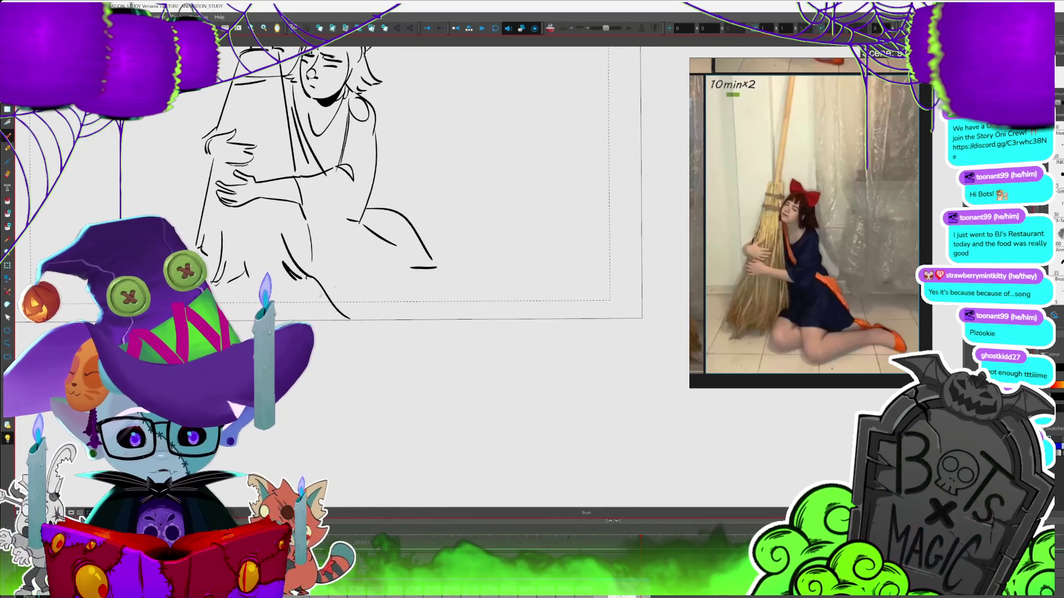
drag(302, 247, 298, 262)
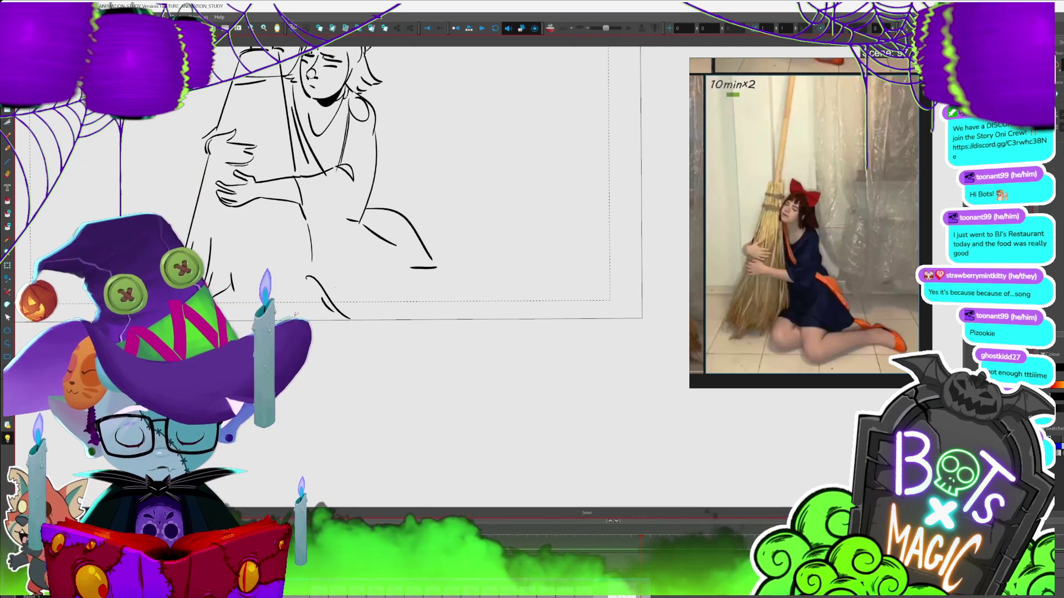
key(alt+b)
key(alt+s)
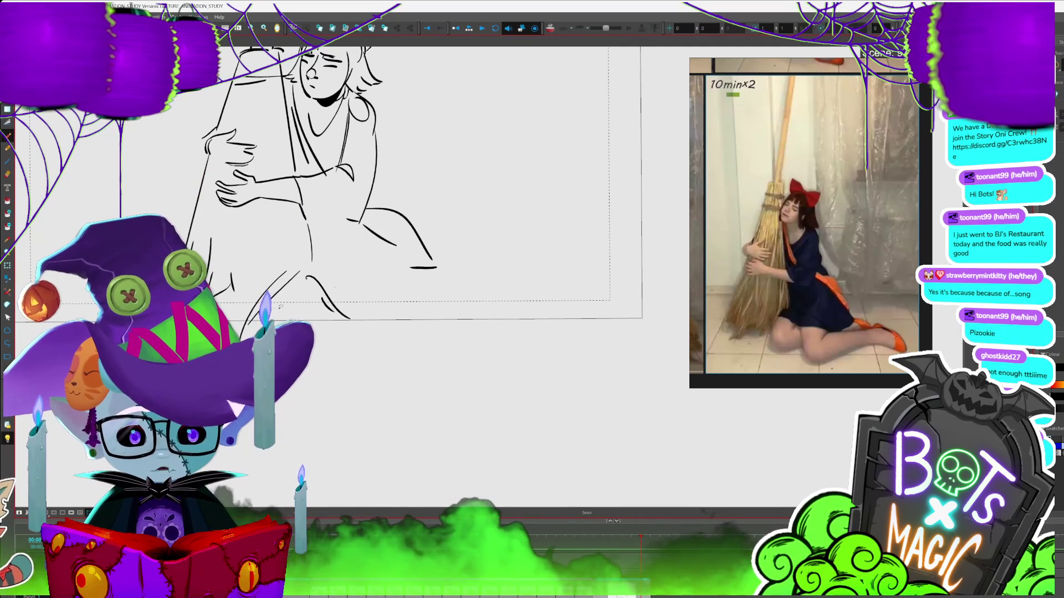
key(alt+b)
drag(253, 281, 306, 276)
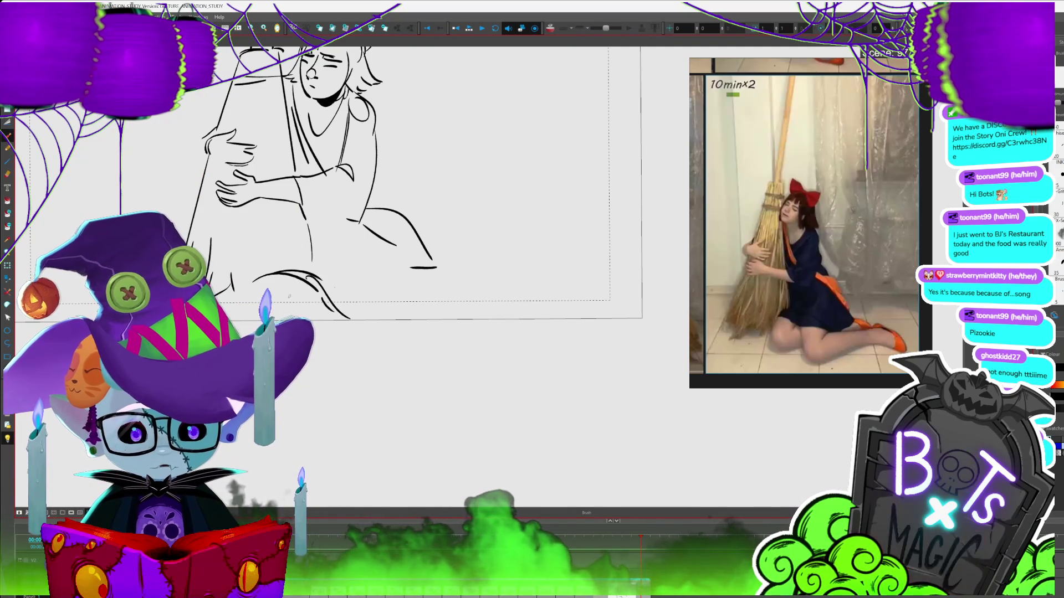
drag(304, 210, 295, 227)
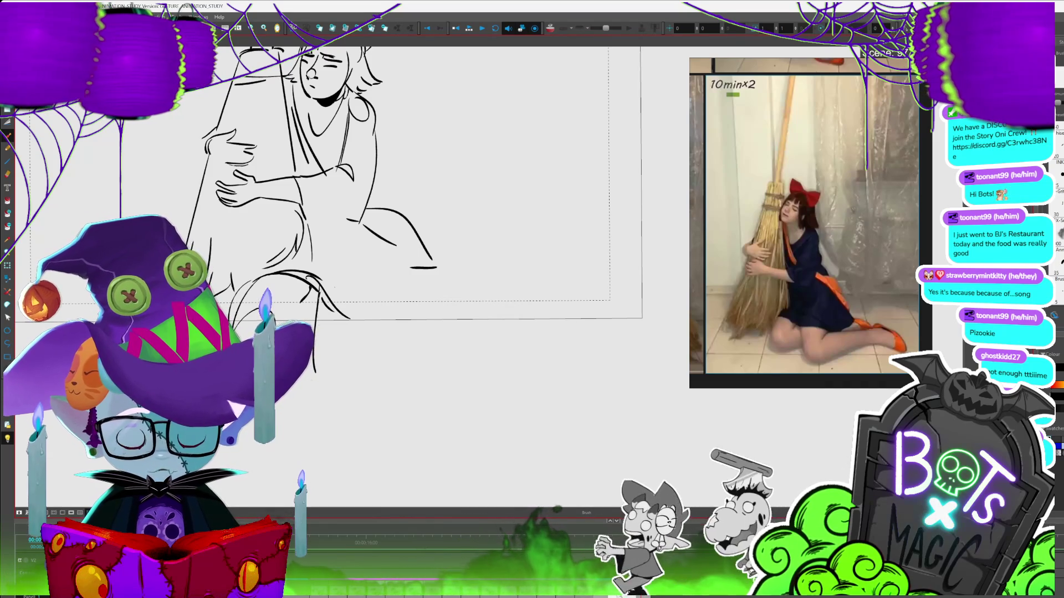
- Sketch the dress hem and kneeling legs, shrink them slightly, and add a foot stroke
key(1)
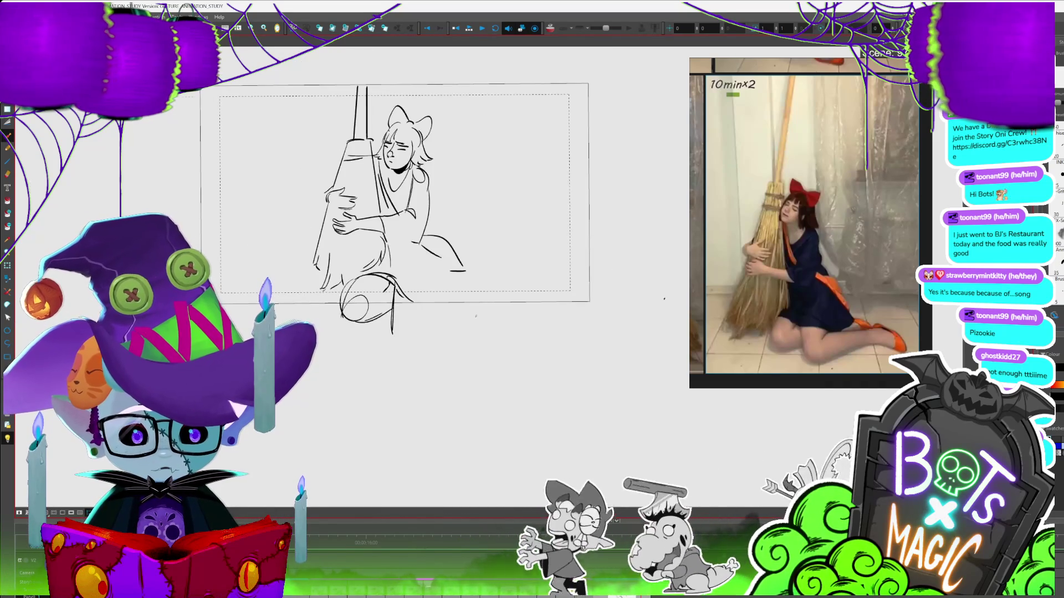
scroll(709, 234, up, 2)
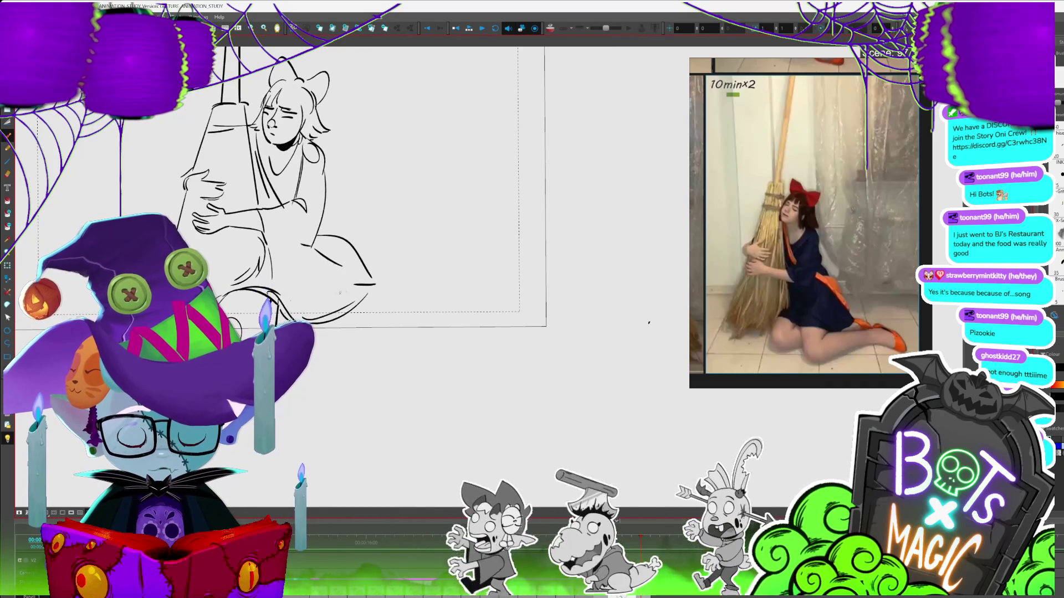
drag(376, 275, 406, 290)
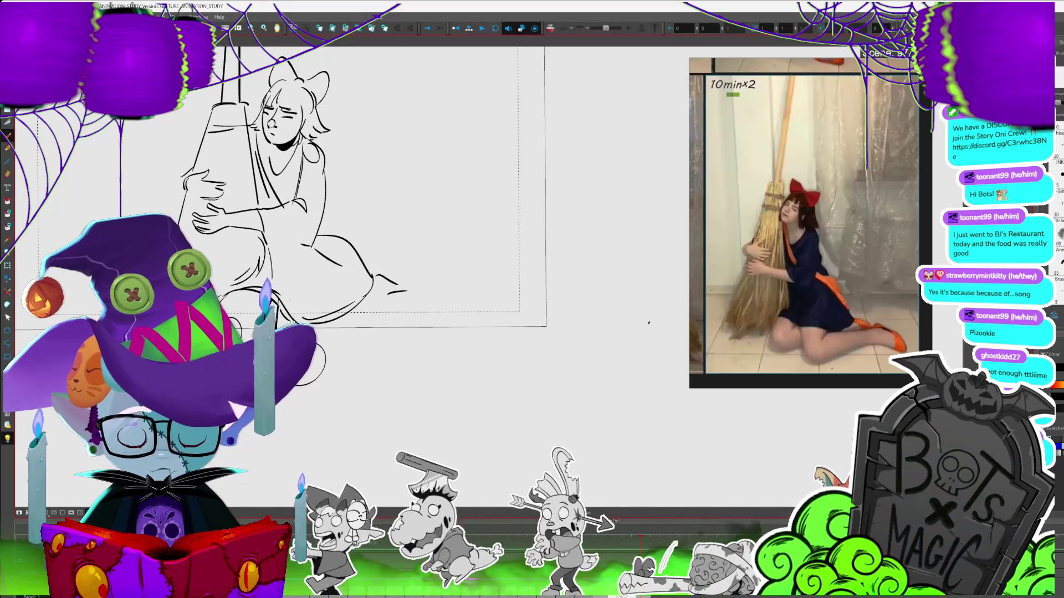
mouse_move(312, 381)
mouse_down()
mouse_move(439, 321)
mouse_move(422, 336)
mouse_move(471, 320)
mouse_up()
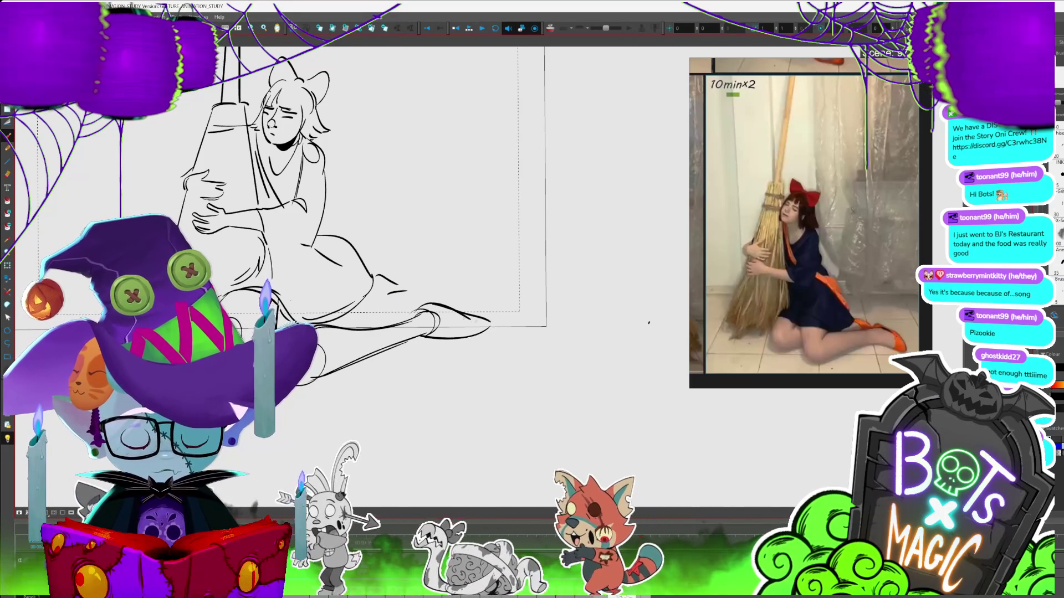
drag(493, 389, 472, 377)
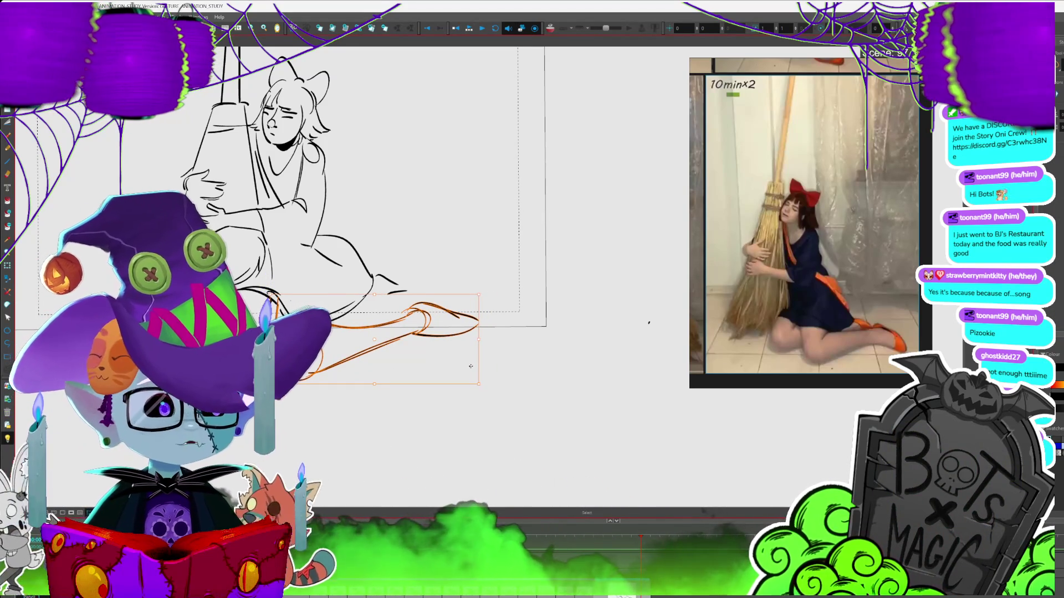
scroll(470, 367, down, 2)
click(487, 290)
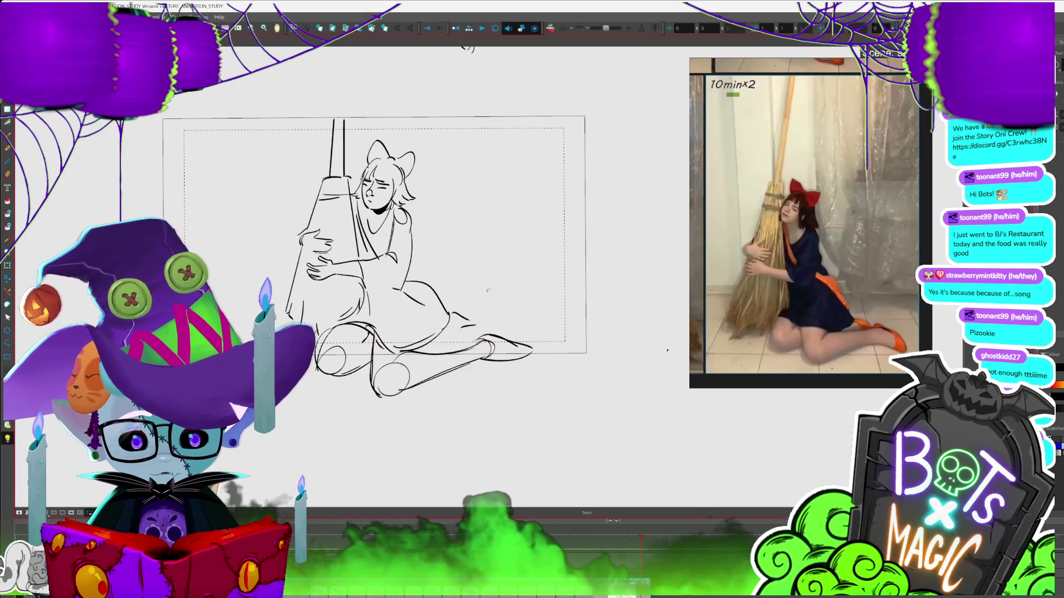
key(alt+b)
drag(403, 291, 419, 301)
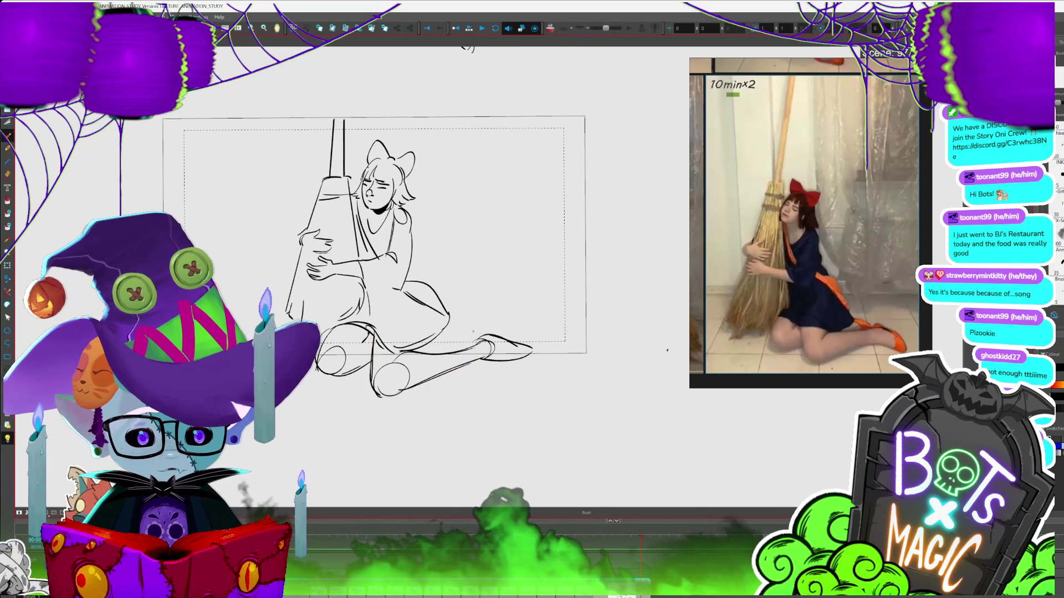
- Tilt the lower leg lines upward and scale them smaller, undoing the last edit
key(alt+s)
mouse_move(480, 336)
mouse_down()
mouse_move(529, 335)
mouse_move(470, 326)
mouse_up()
click(548, 356)
mouse_move(345, 344)
mouse_down()
mouse_move(498, 413)
mouse_move(533, 318)
mouse_up()
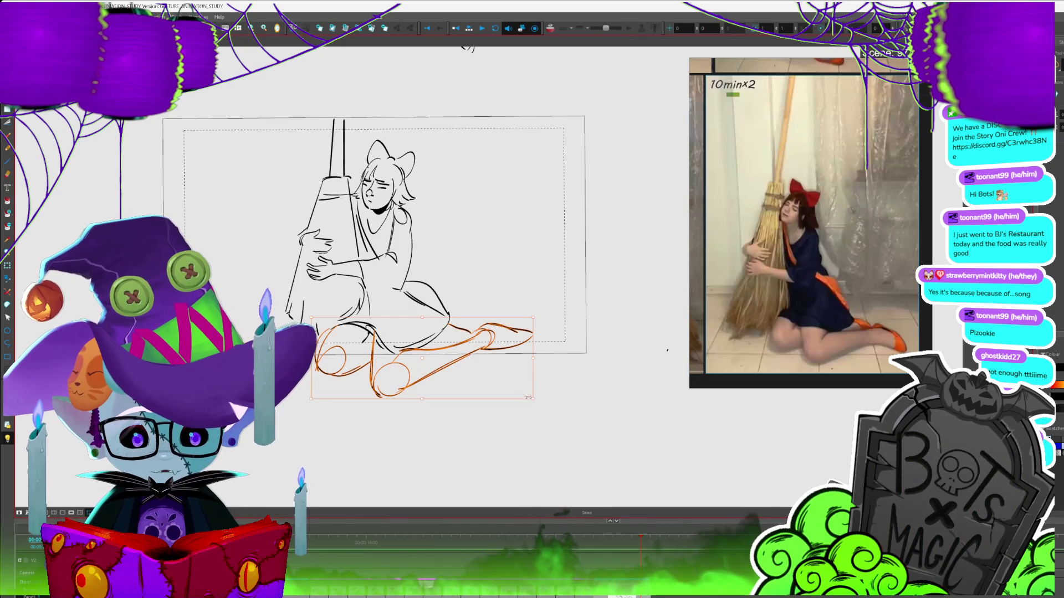
drag(520, 394, 508, 392)
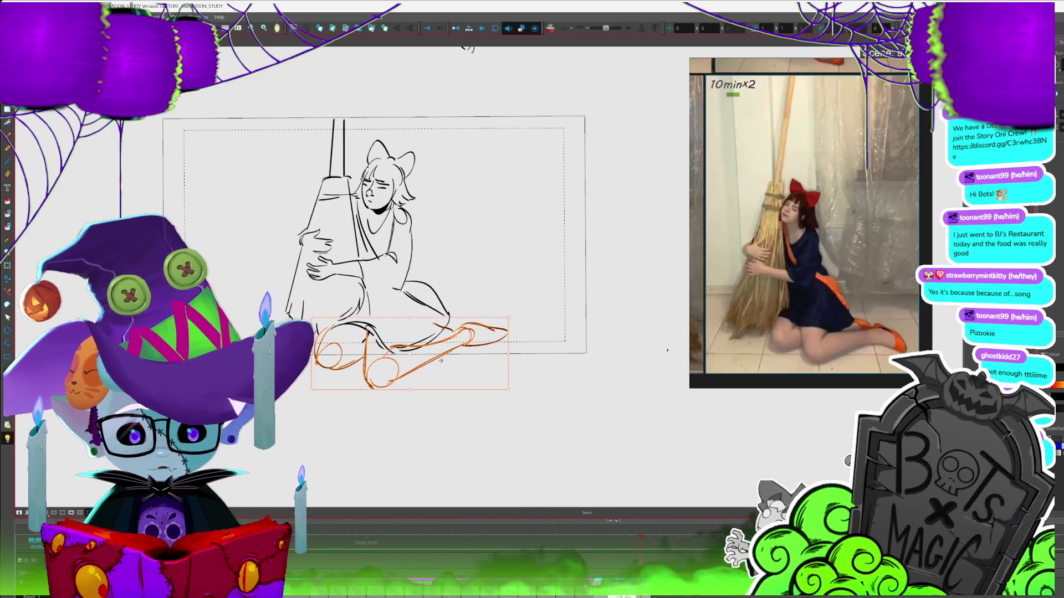
key(Escape)
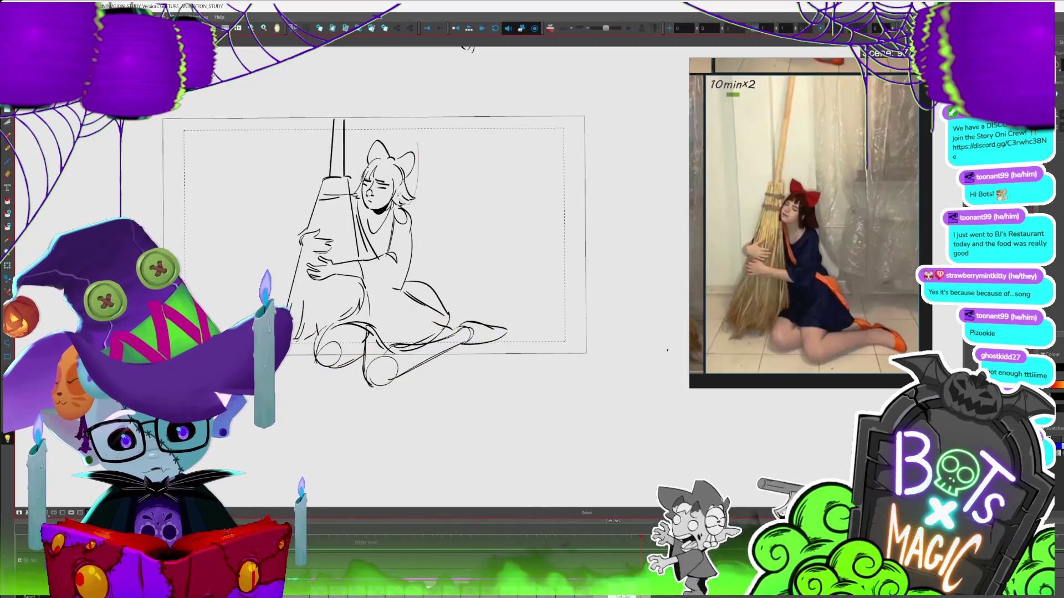
key(ctrl+z)
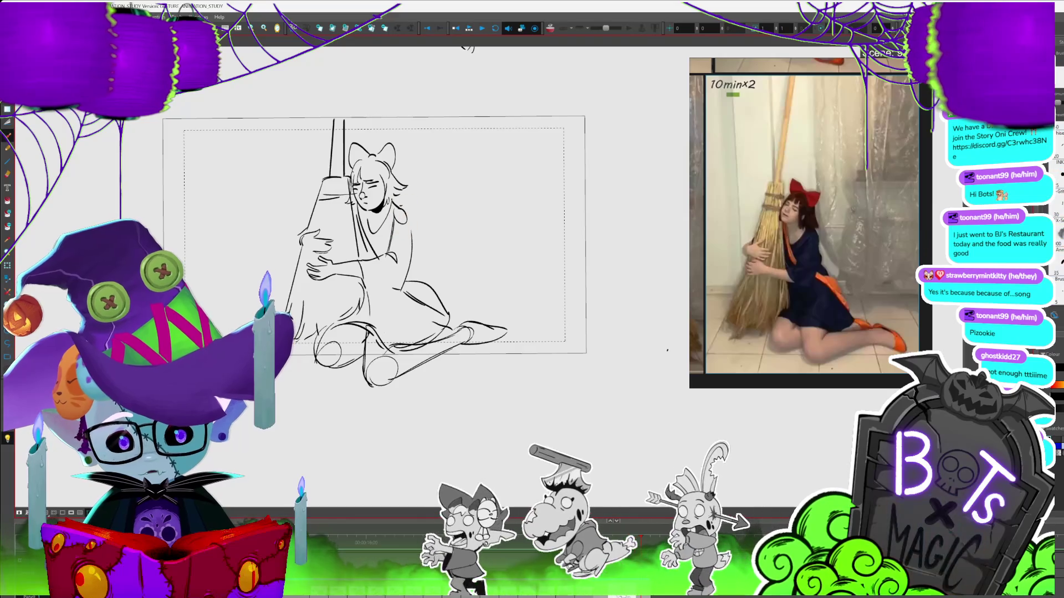
- Select the whole broom-hugging girl drawing and delete it from the frame
key(1)
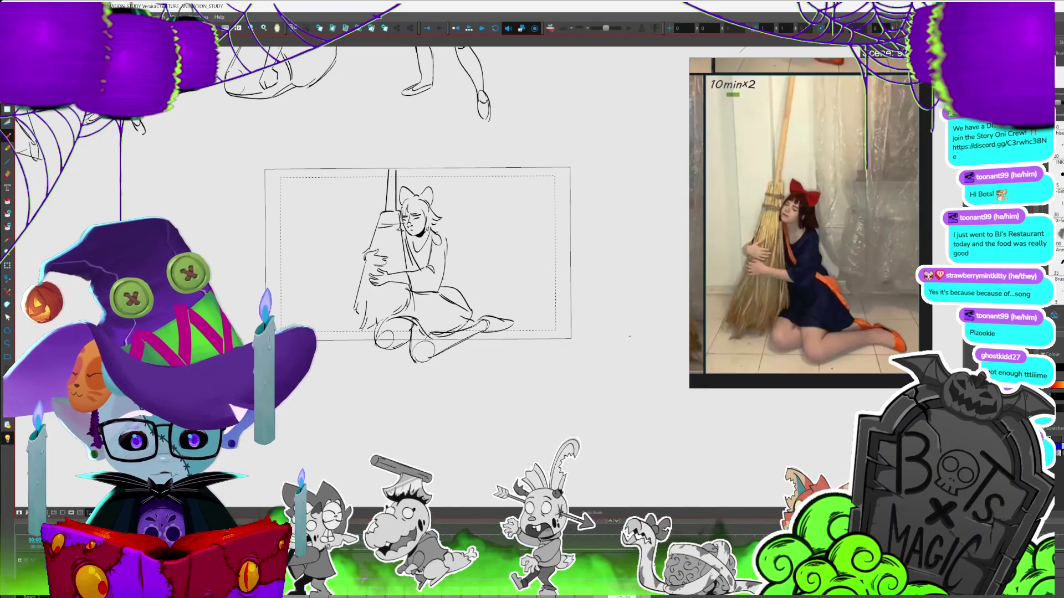
drag(421, 255, 372, 243)
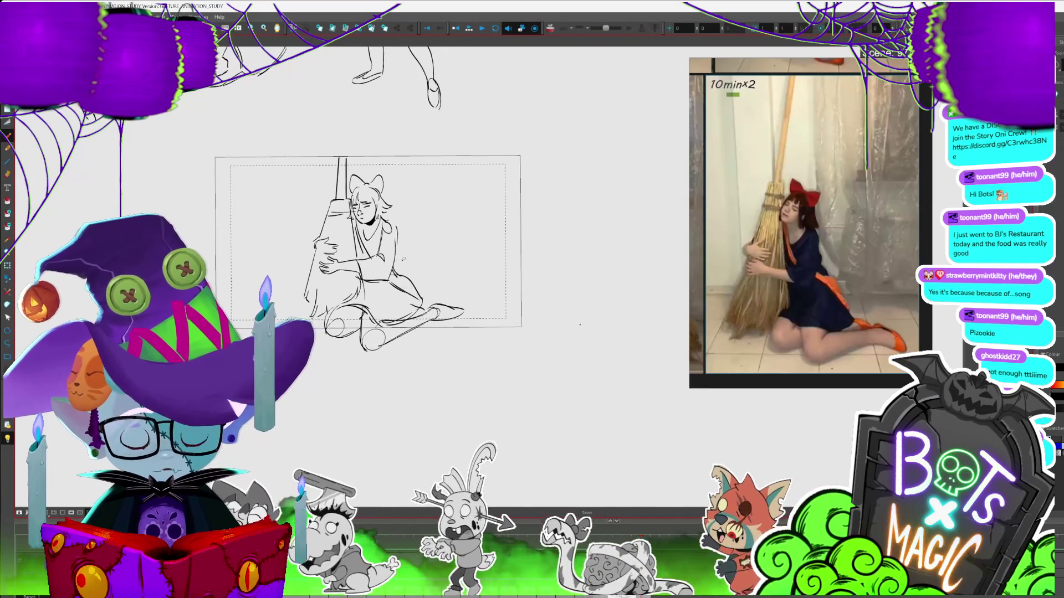
scroll(445, 327, up, 2)
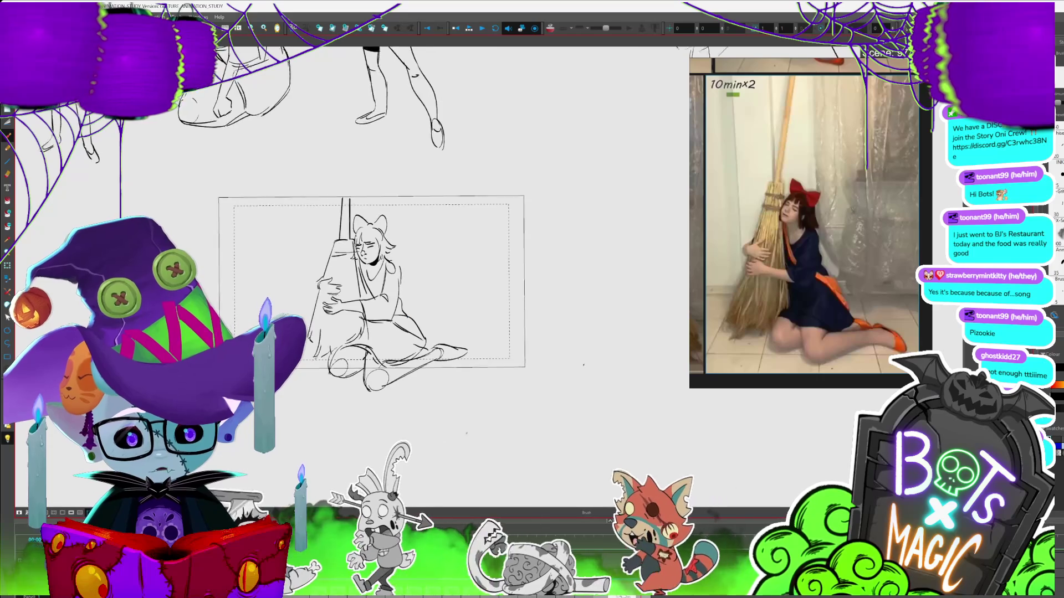
scroll(446, 327, down, 2)
click(446, 327)
key(Delete)
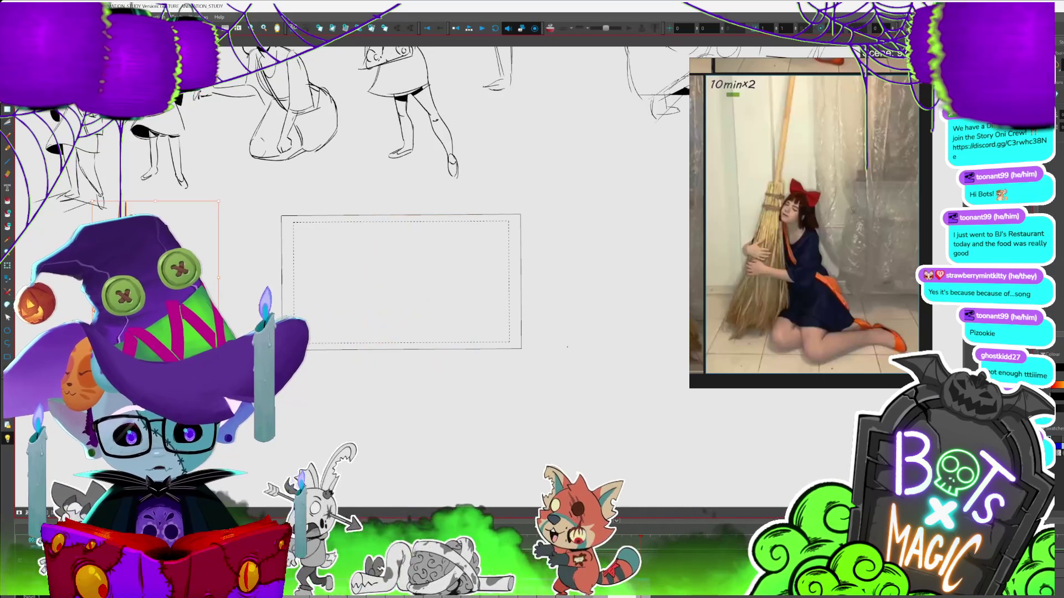
- Zoom in and out to bring the empty camera frame into view for the broom pose
scroll(446, 327, up, 3)
scroll(498, 299, down, 2)
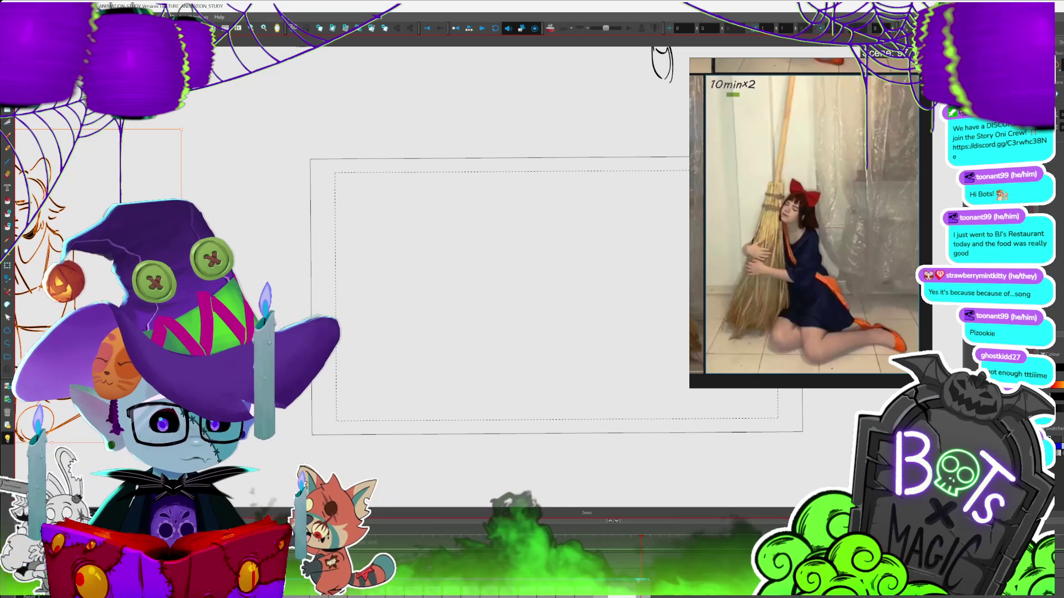
scroll(387, 283, up, 2)
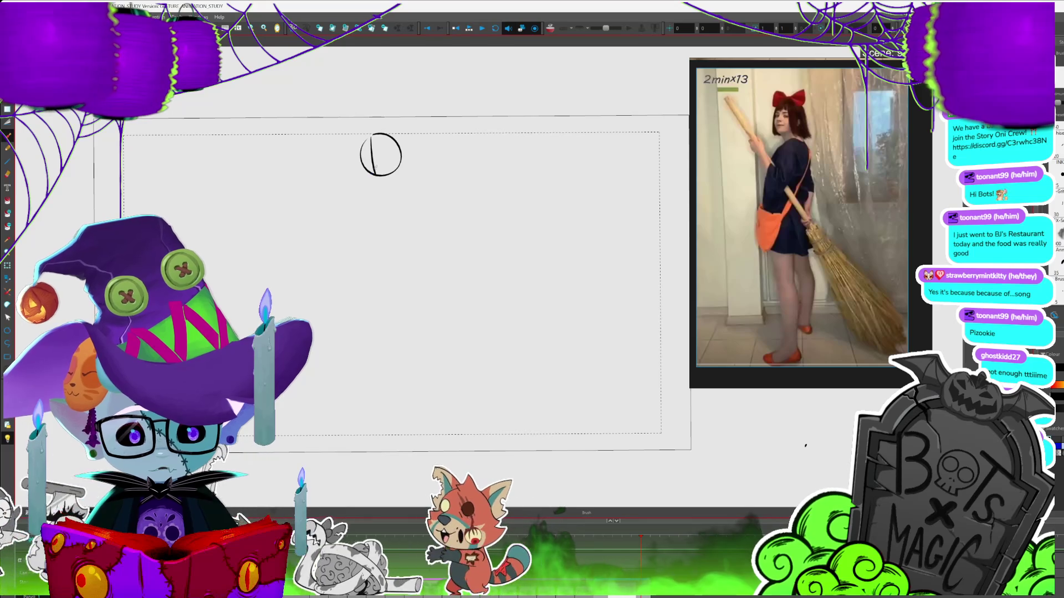
- Add a jaw line under the head circle and the long line of the figure's back
drag(379, 187, 395, 169)
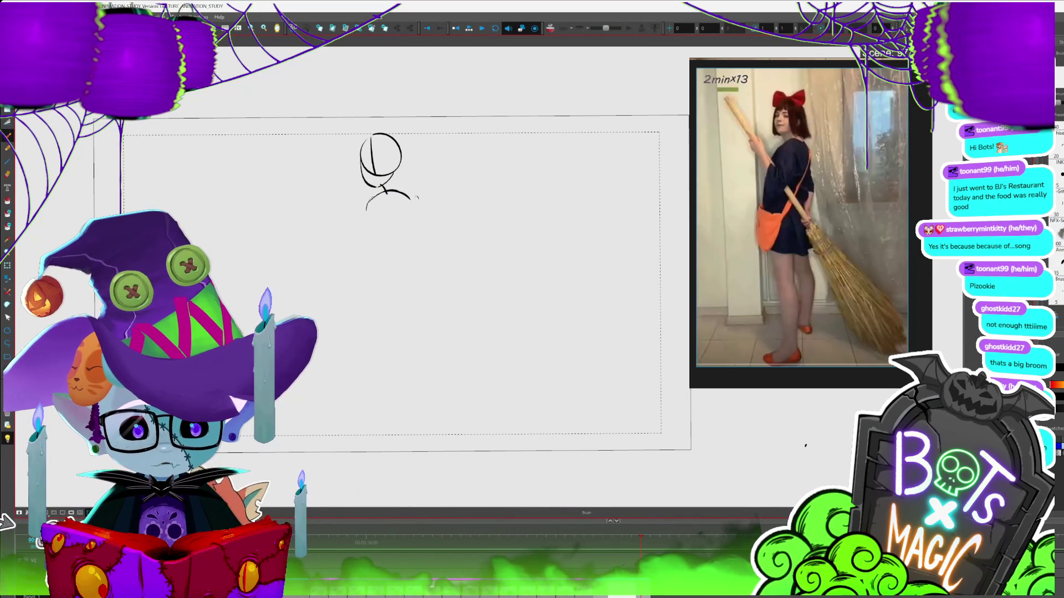
drag(432, 374, 395, 351)
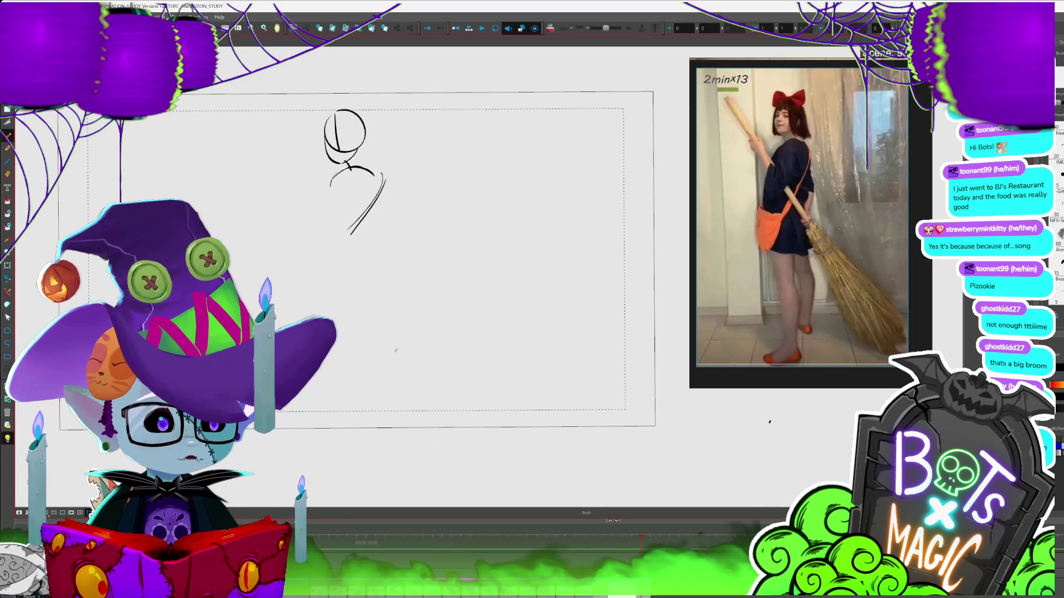
drag(332, 179, 305, 245)
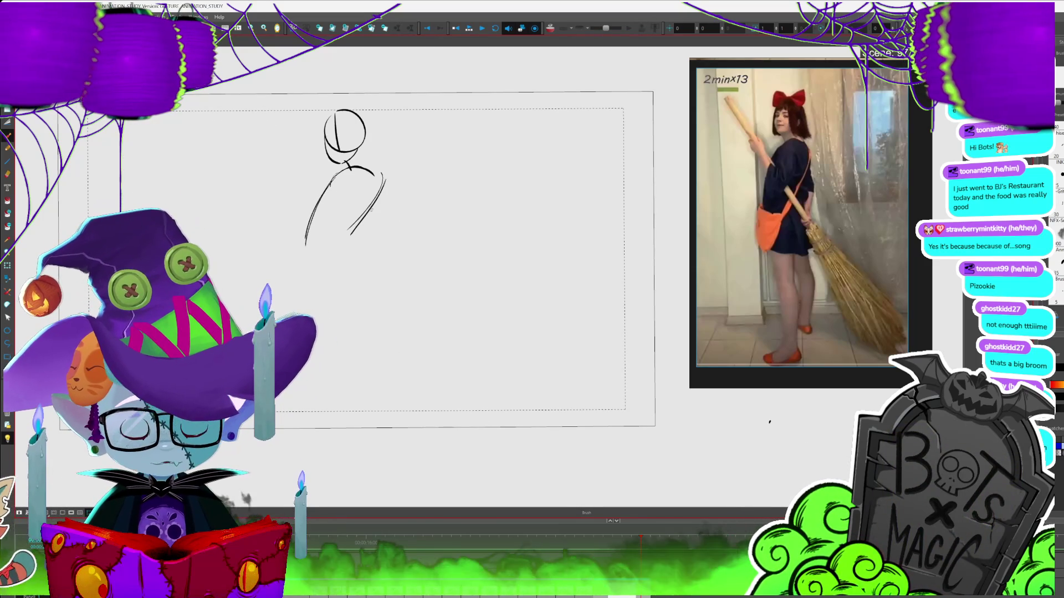
key(alt+s)
click(384, 194)
key(alt+b)
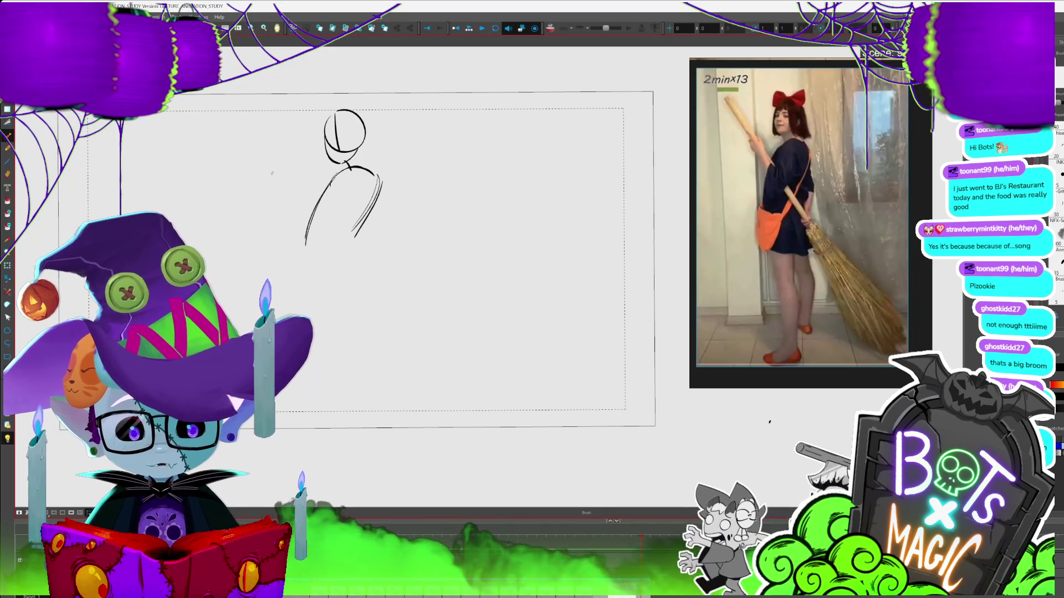
- Sketch the raised hand's fingers and the arm running down toward the body
drag(271, 167, 274, 231)
mouse_move(283, 188)
mouse_down()
mouse_move(289, 223)
mouse_move(272, 299)
mouse_up()
mouse_move(289, 223)
mouse_down()
mouse_move(279, 307)
mouse_move(286, 258)
mouse_move(307, 246)
mouse_up()
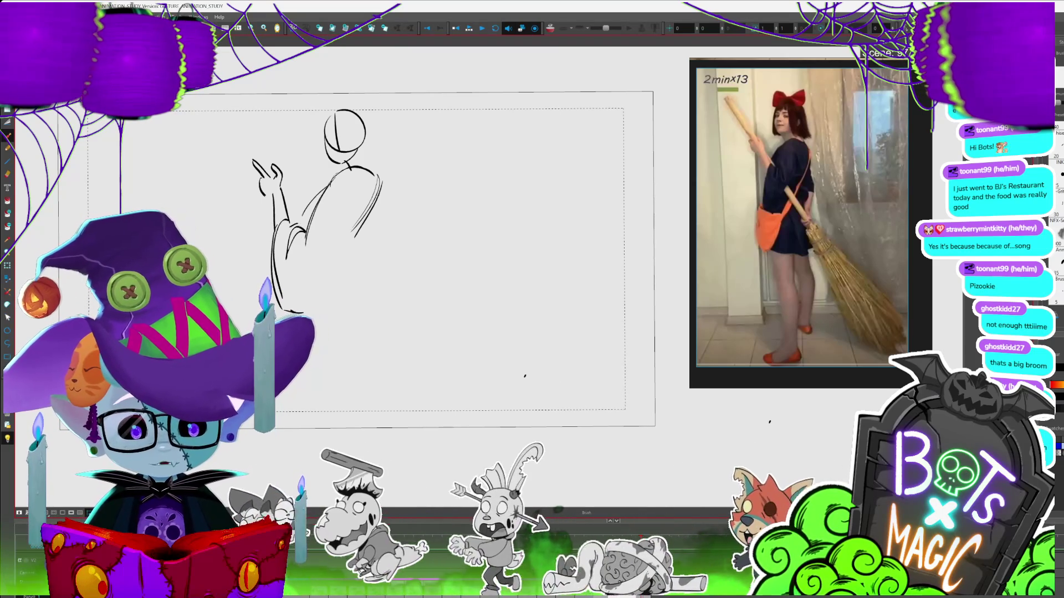
key(alt+s)
- Enlarge and raise the head circle, then draw a horizontal guide across it
drag(322, 161, 382, 95)
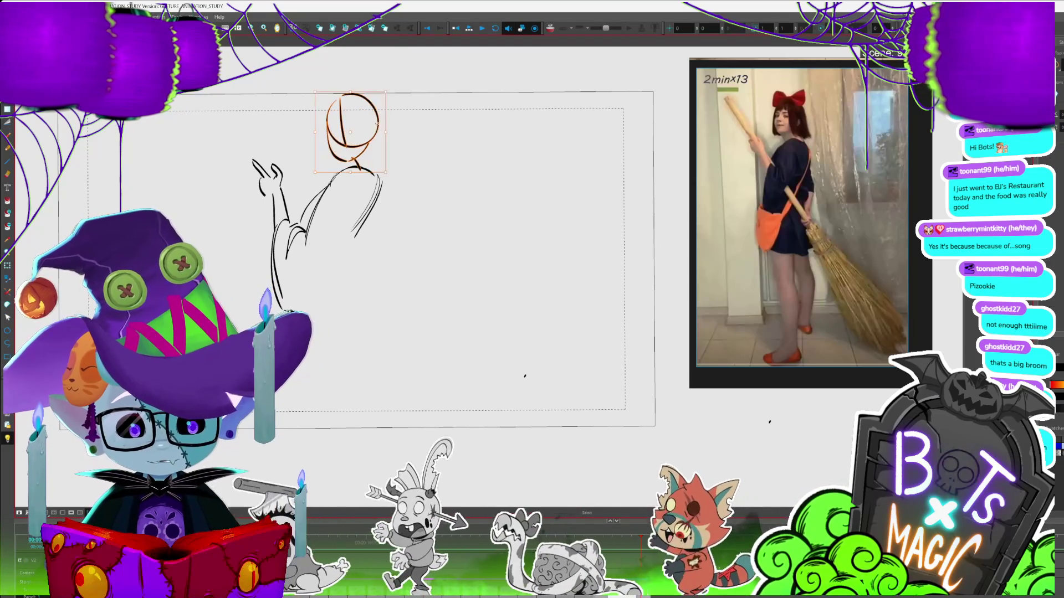
key(Escape)
drag(323, 124, 368, 121)
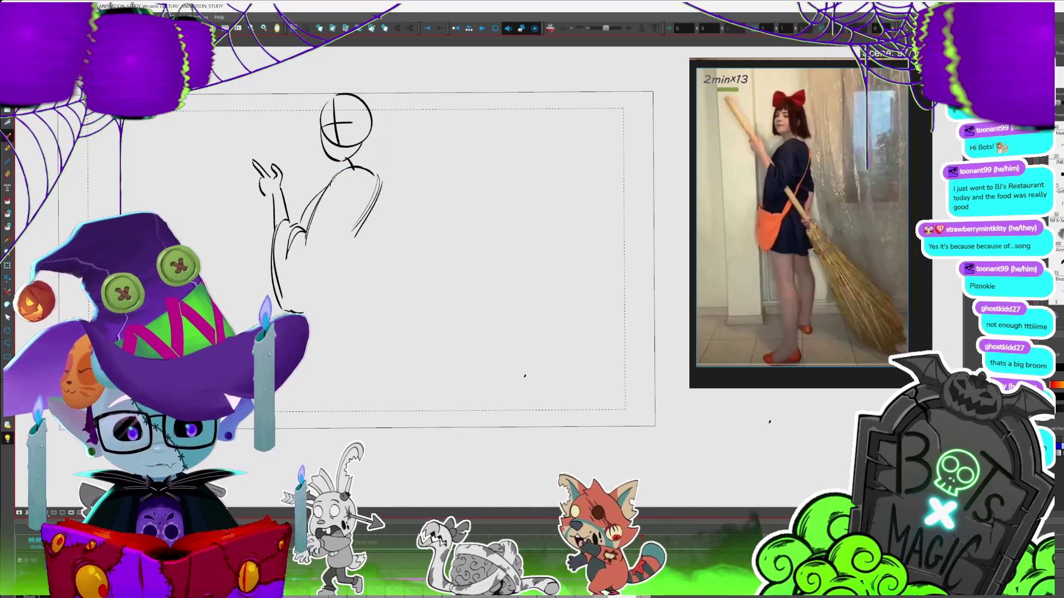
key(alt+b)
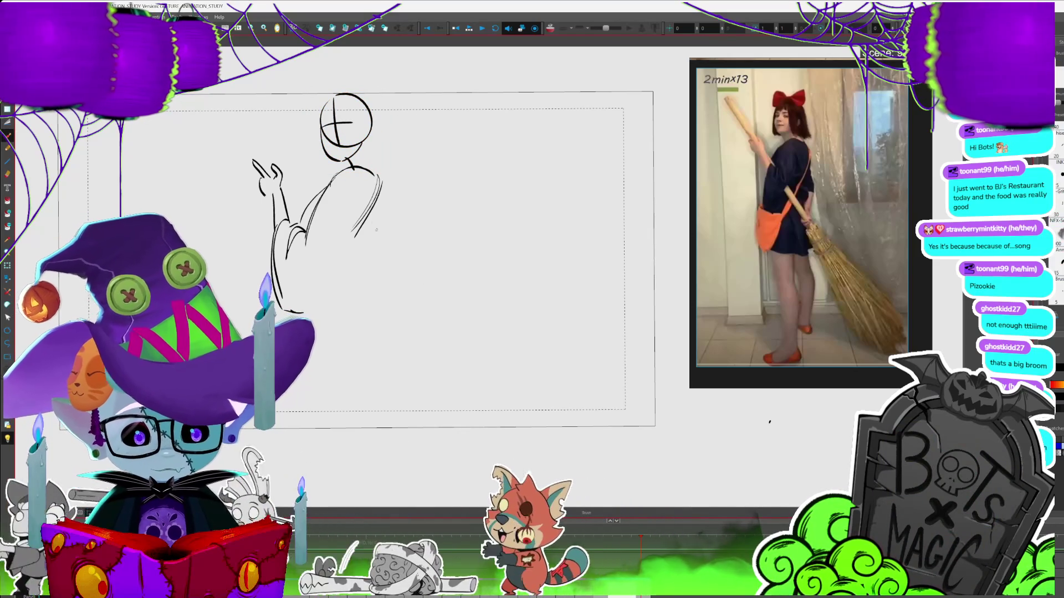
- Draw the coat's back line and the lower arm reaching down to the hand
drag(382, 178, 375, 287)
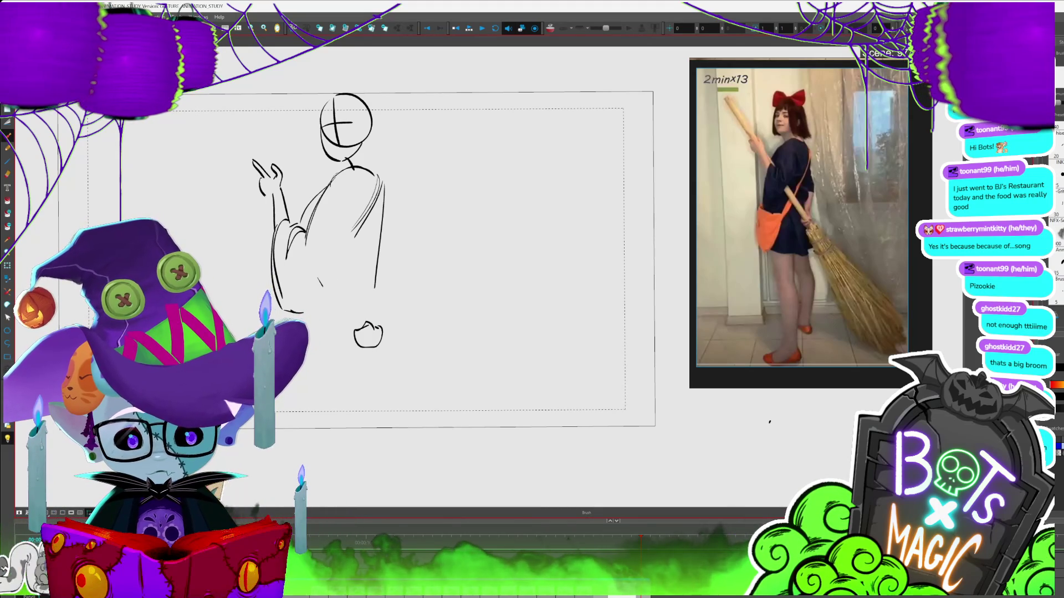
drag(320, 282, 355, 327)
drag(341, 286, 366, 322)
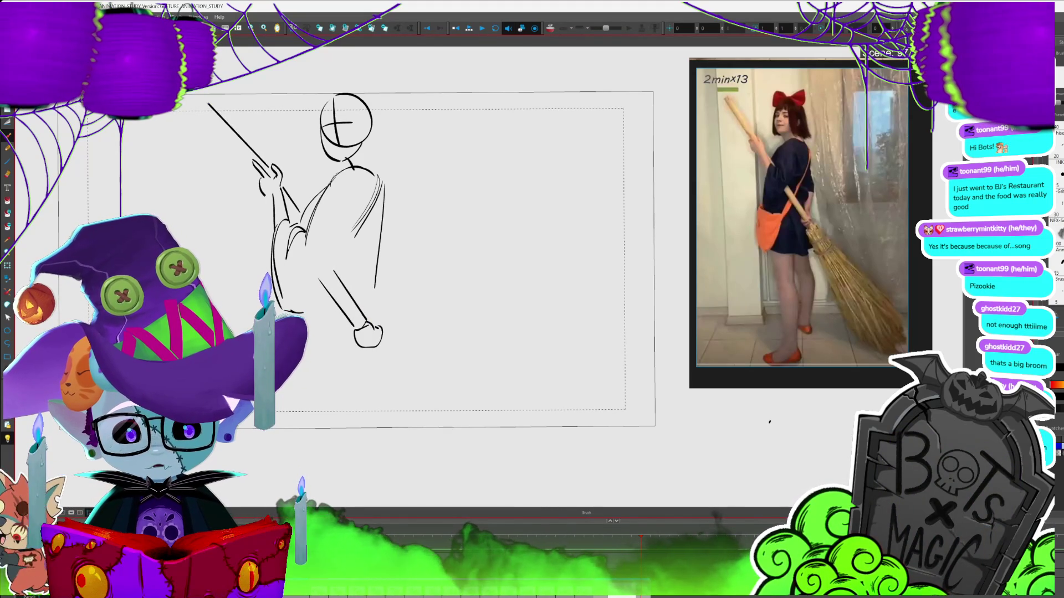
- Draw the broom handle, deleting the extra duplicate handle stroke
drag(196, 108, 264, 204)
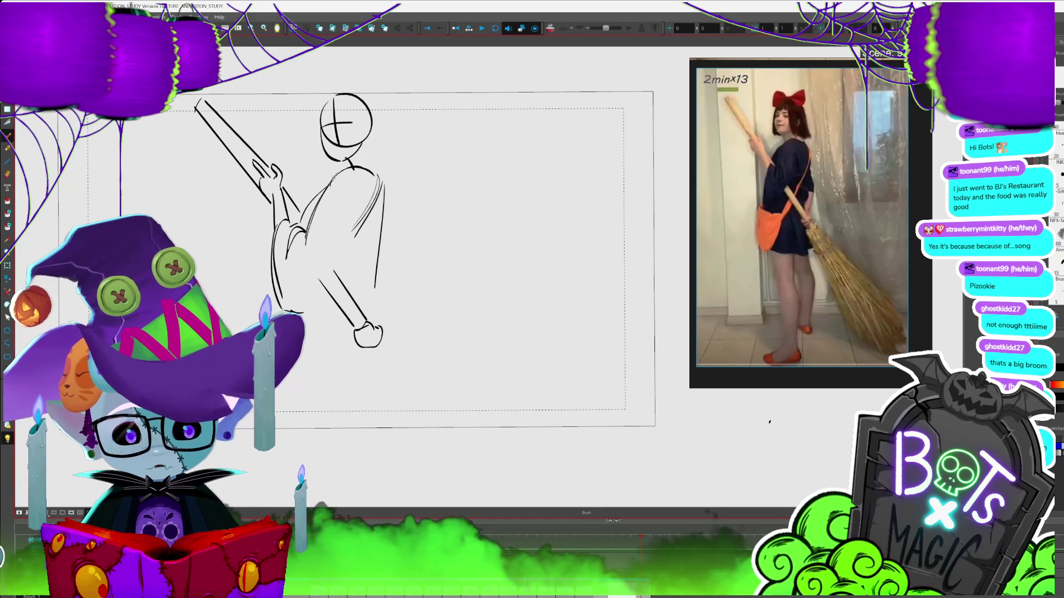
key(alt+s)
key(Delete)
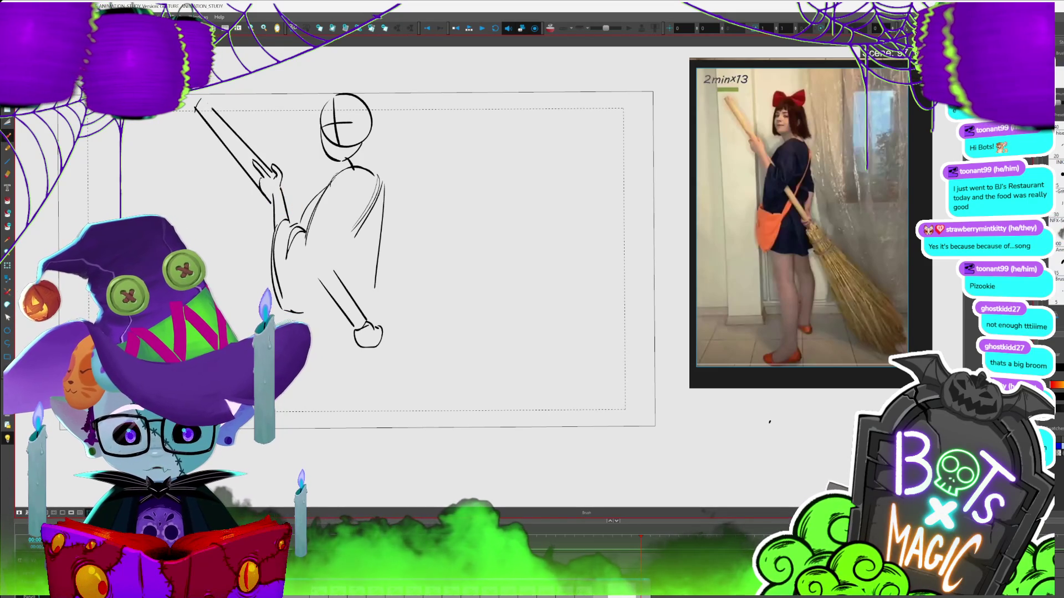
key(alt+s)
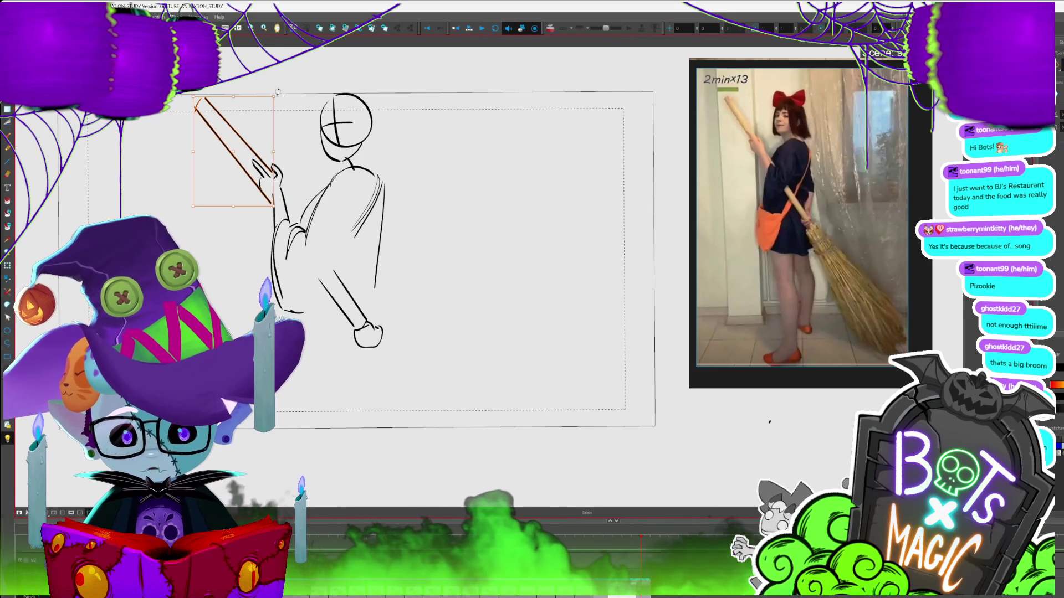
click(451, 252)
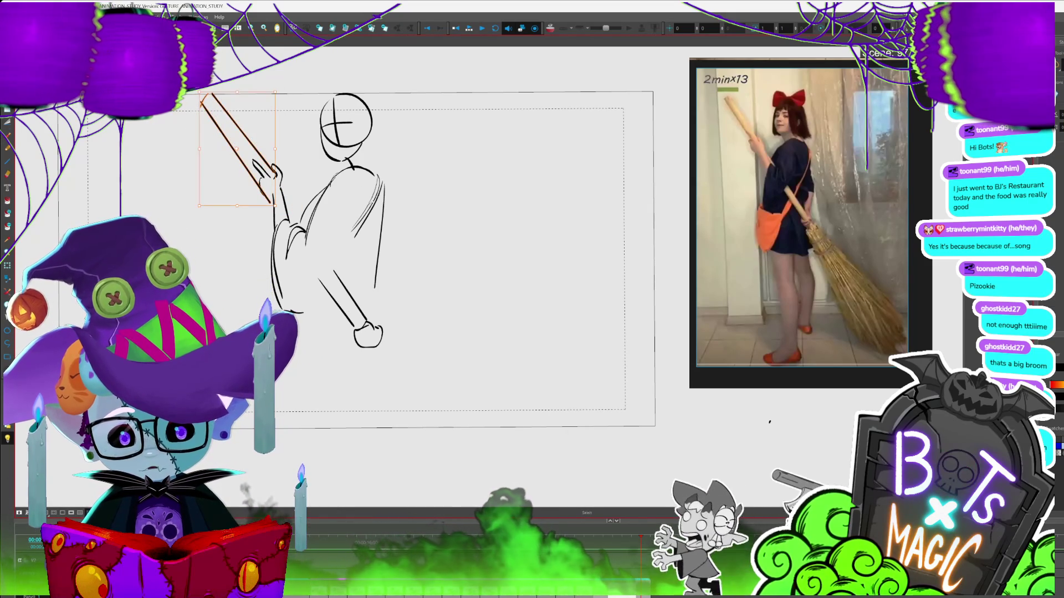
key(alt+b)
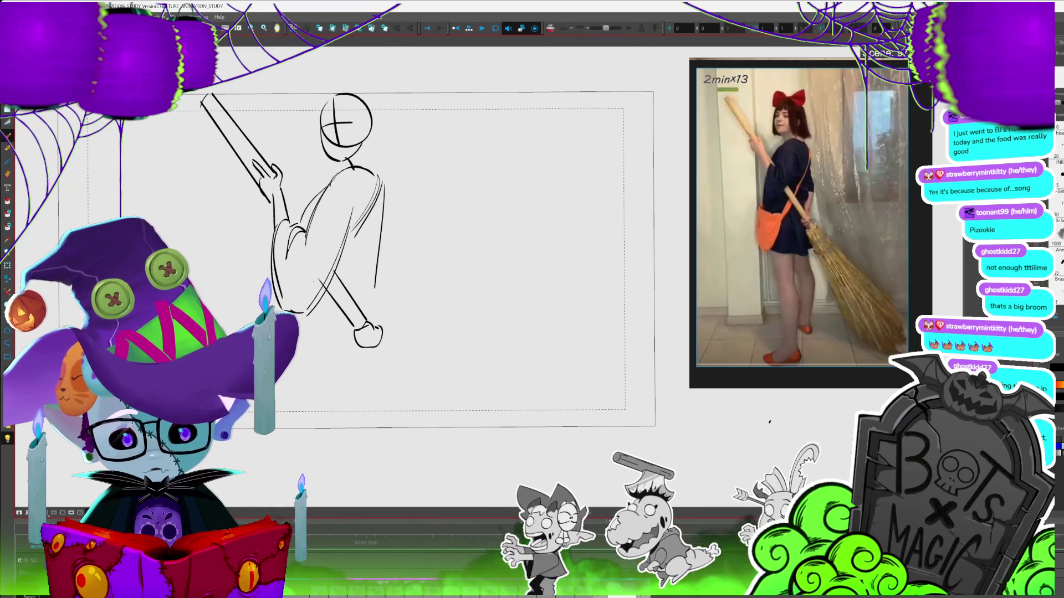
- Draw the lower hand gripping the broom, the coat's front edge and the left leg
drag(499, 290, 472, 286)
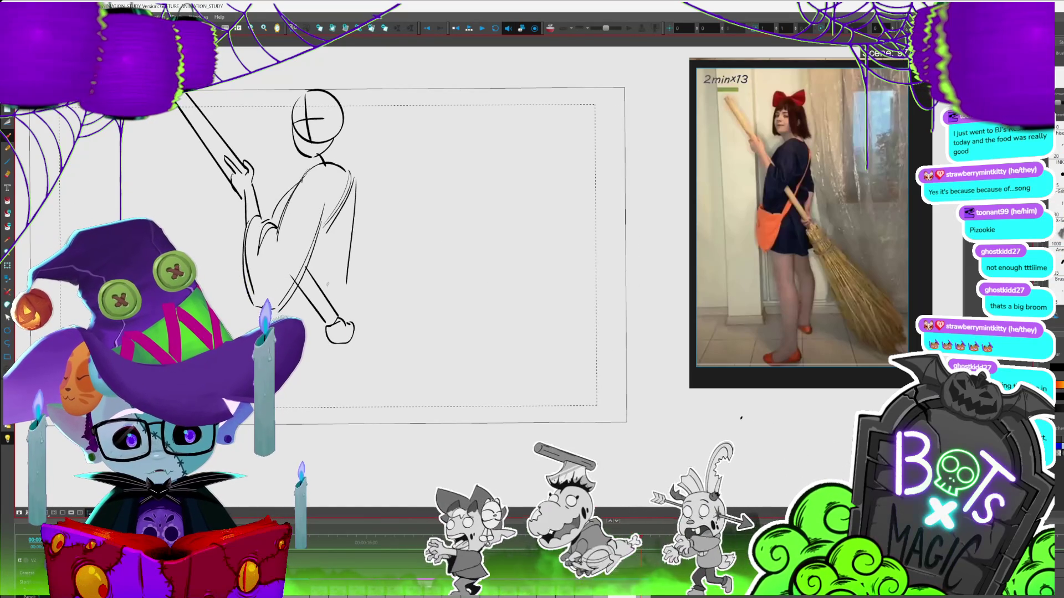
drag(331, 270, 352, 264)
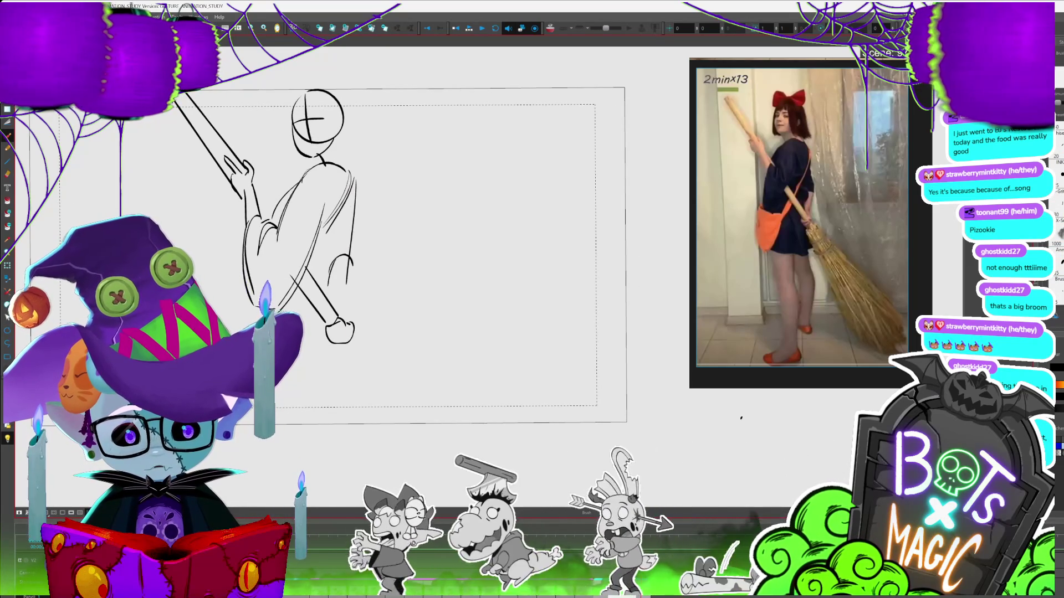
drag(356, 186, 352, 276)
drag(323, 320, 325, 343)
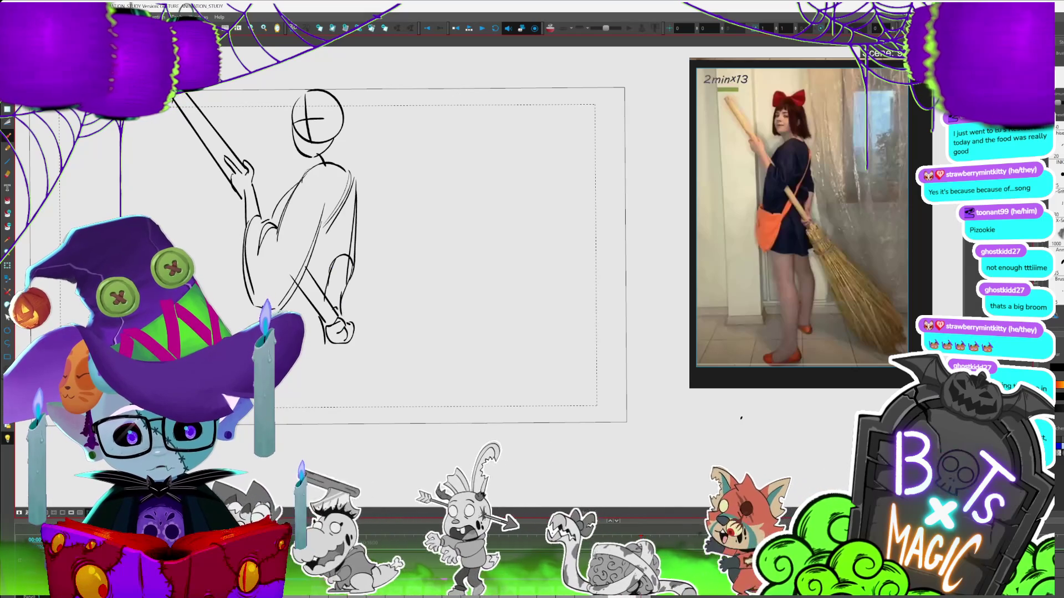
scroll(452, 363, down, 1)
drag(294, 280, 306, 370)
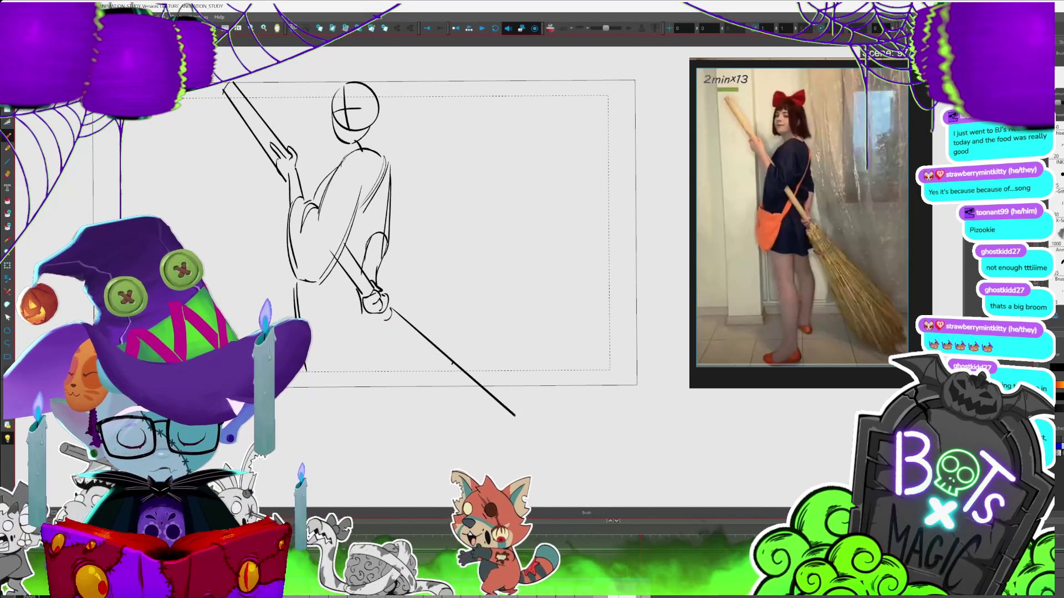
- Extend the broom past the hand and scale the broom strokes down toward it
drag(514, 415, 521, 408)
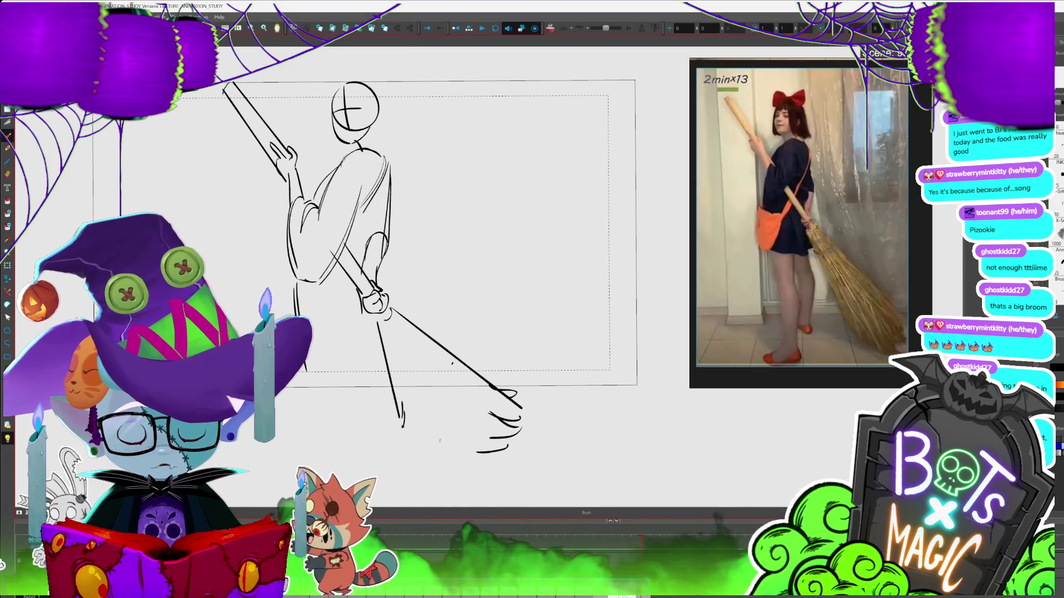
scroll(471, 355, down, 2)
key(alt+s)
drag(421, 297, 521, 400)
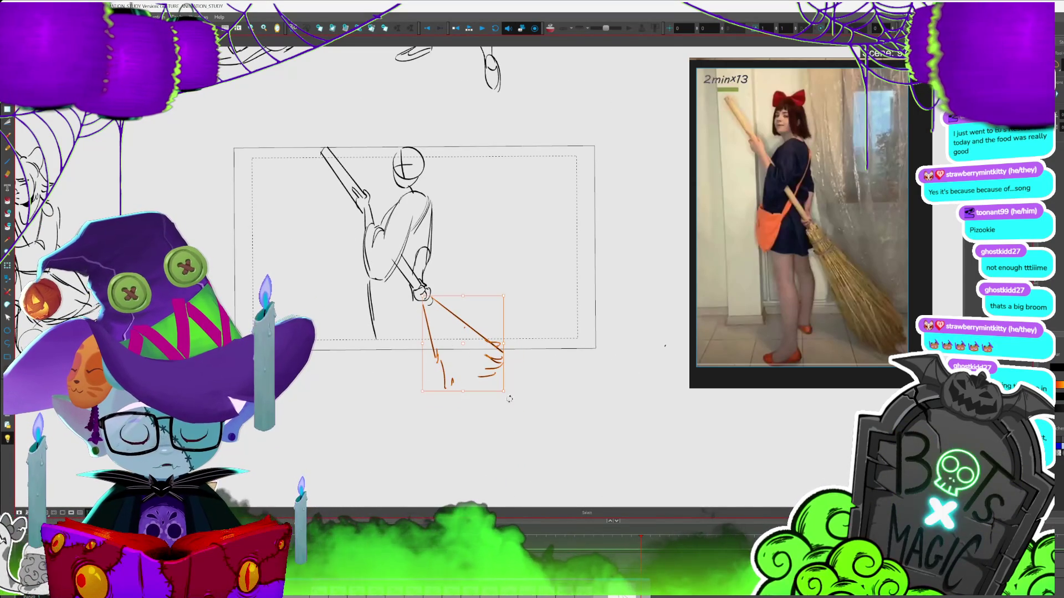
drag(506, 396, 468, 387)
key(alt+b)
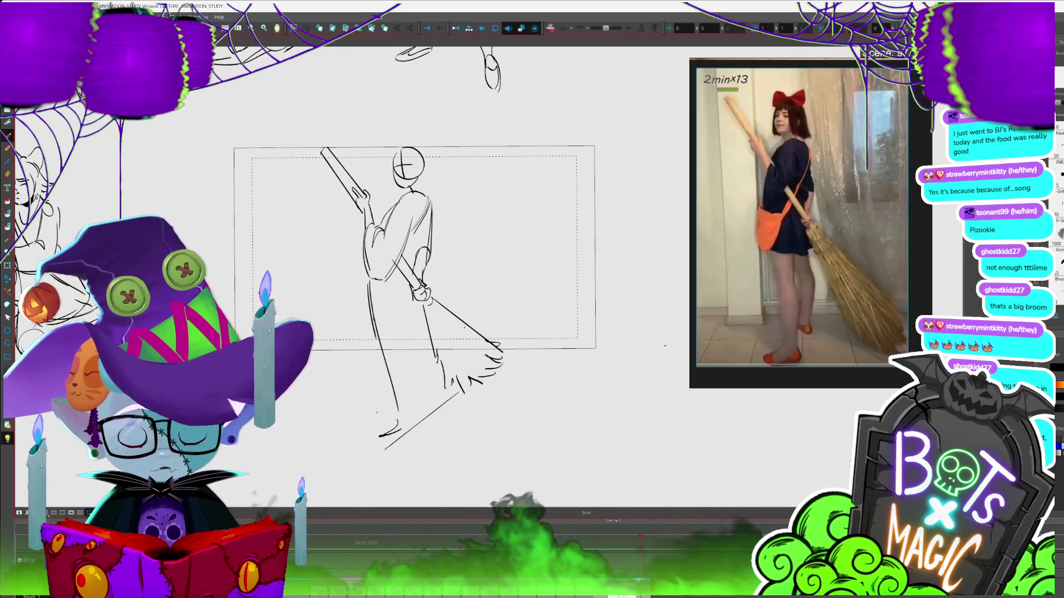
- Undo the stray line under the figure, then add the broom tip and lower coat and leg lines
key(ctrl+z)
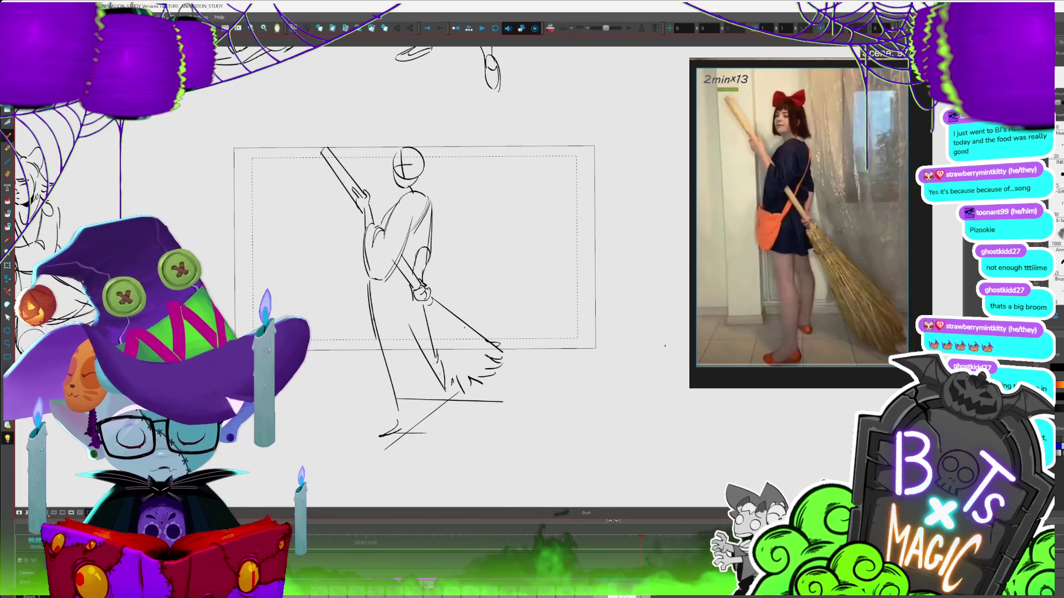
drag(438, 387, 451, 397)
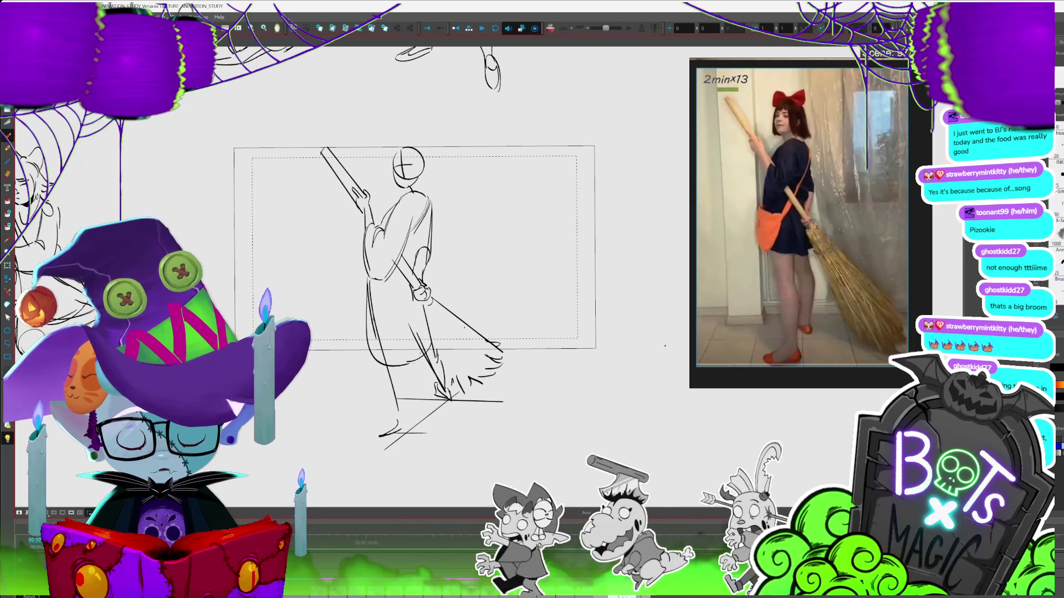
drag(404, 360, 406, 432)
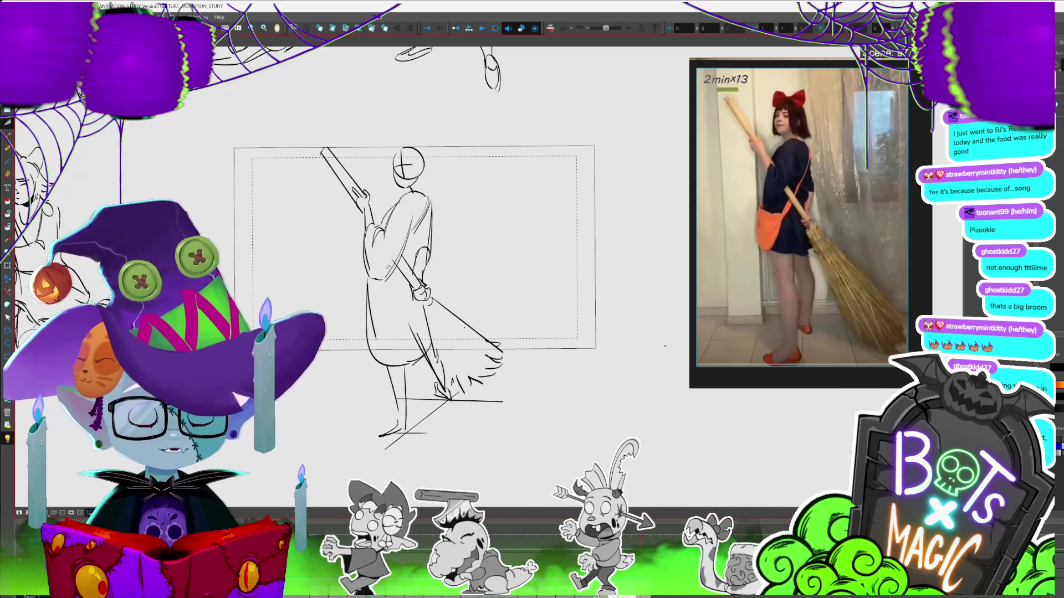
scroll(409, 266, up, 2)
scroll(490, 282, up, 2)
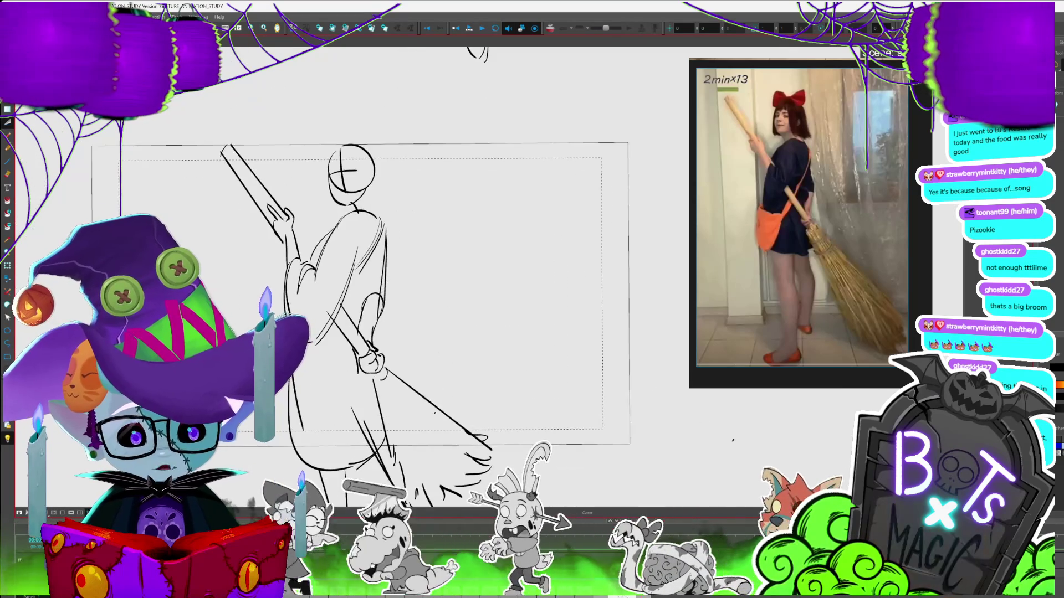
- Enlarge the head, nudge it up-left and draw cat ears on top
mouse_move(310, 228)
mouse_down()
mouse_move(389, 123)
mouse_move(382, 111)
mouse_up()
key(Escape)
mouse_move(310, 145)
mouse_down()
mouse_move(339, 120)
mouse_move(380, 142)
mouse_up()
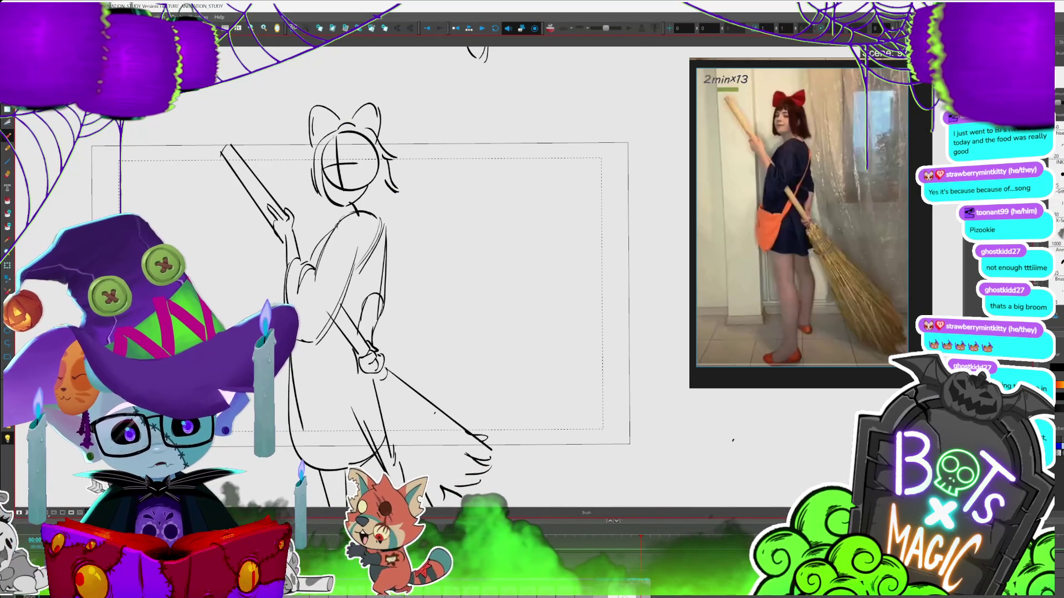
- Delete the head's construction guide lines
key(alt+s)
click(349, 161)
key(Delete)
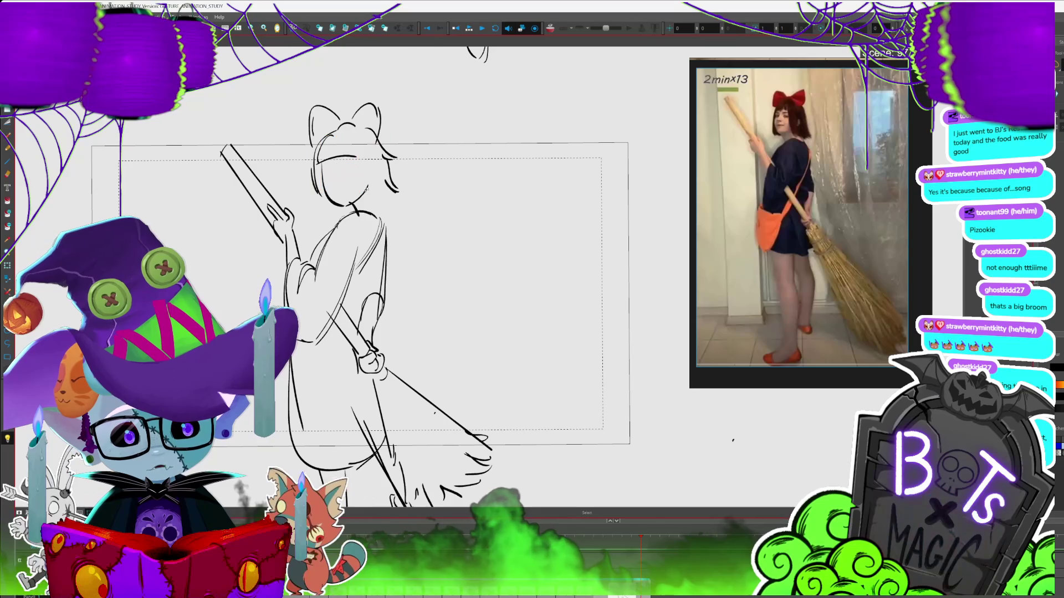
key(alt+b)
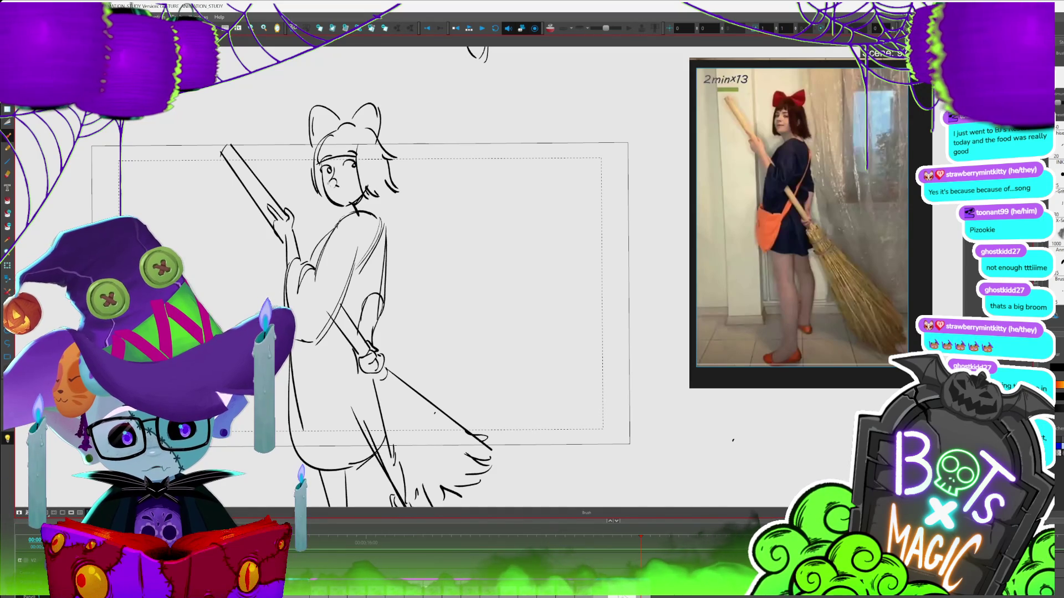
scroll(514, 281, down, 2)
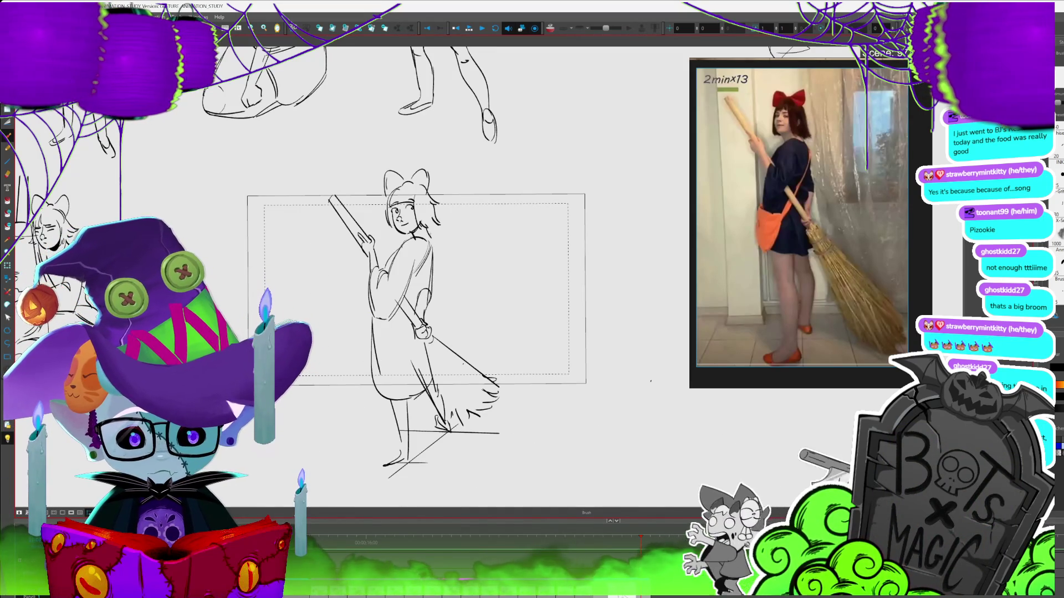
- Delete the guide circle around the head and check the broom-handle strokes near the hand
key(alt+s)
click(408, 157)
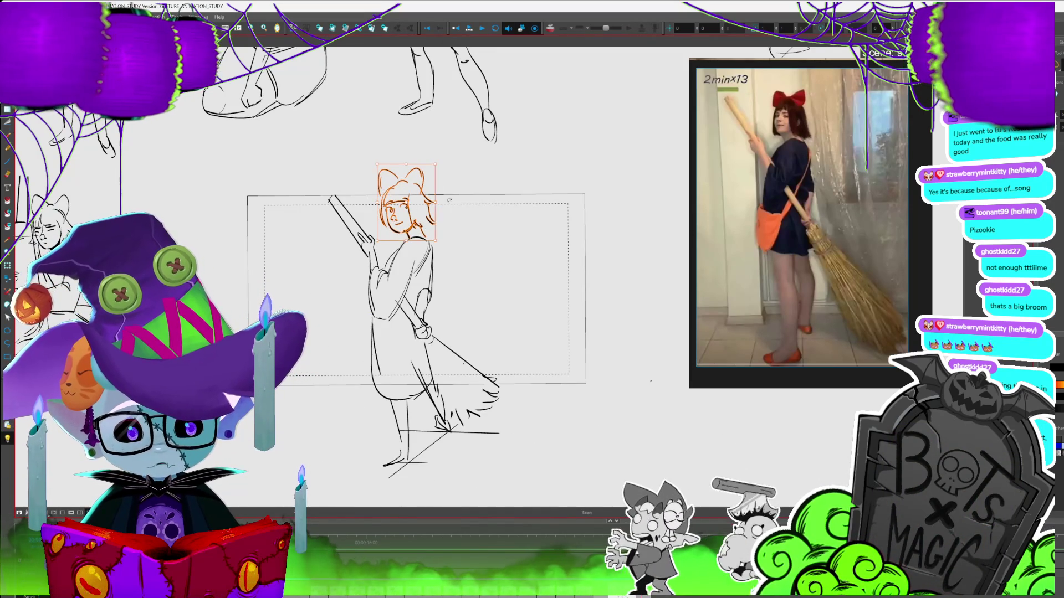
key(Delete)
drag(410, 281, 398, 246)
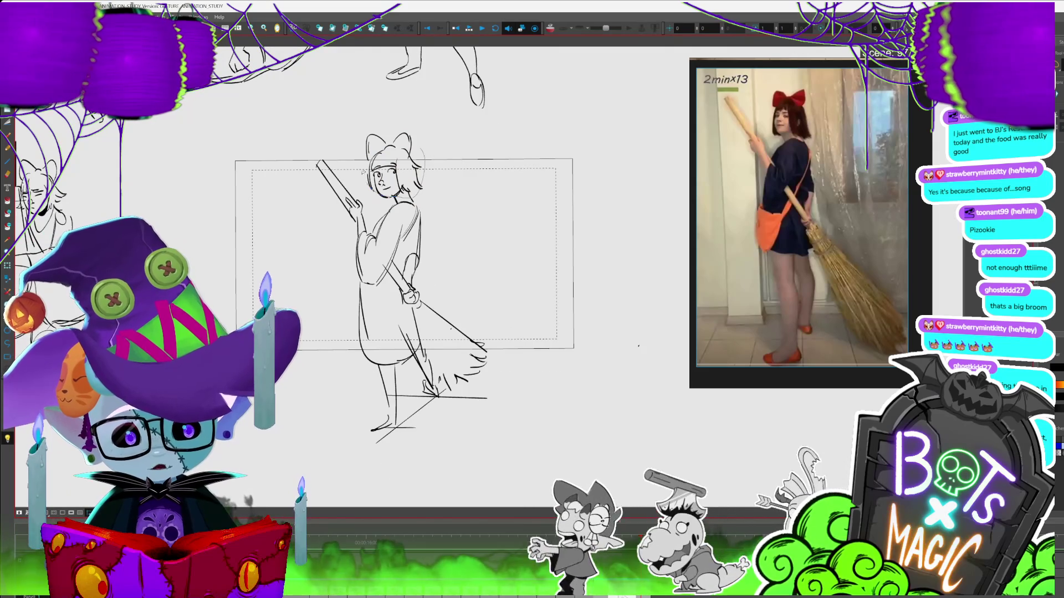
click(445, 134)
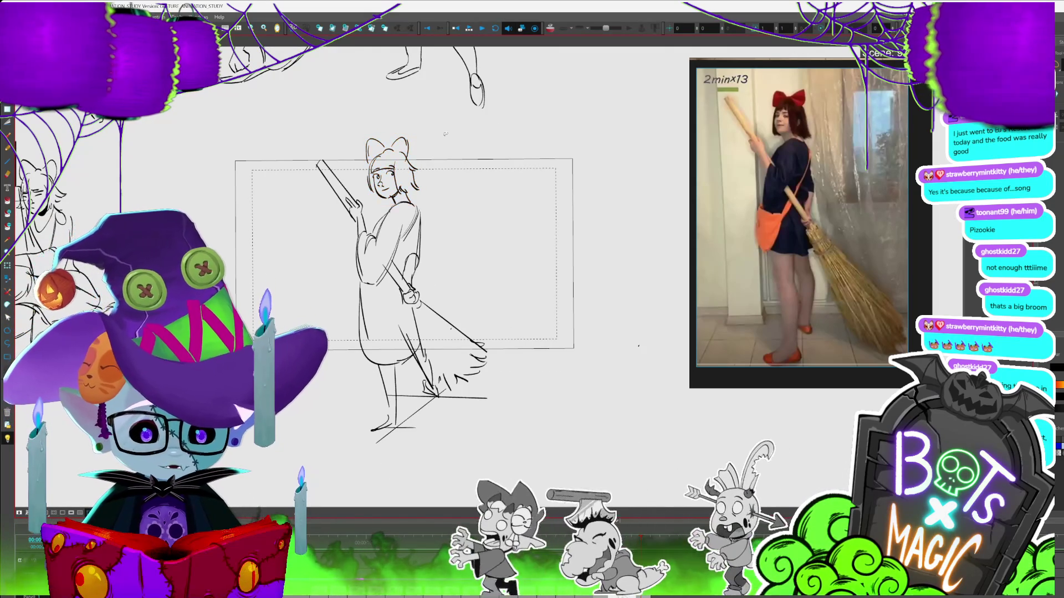
click(355, 206)
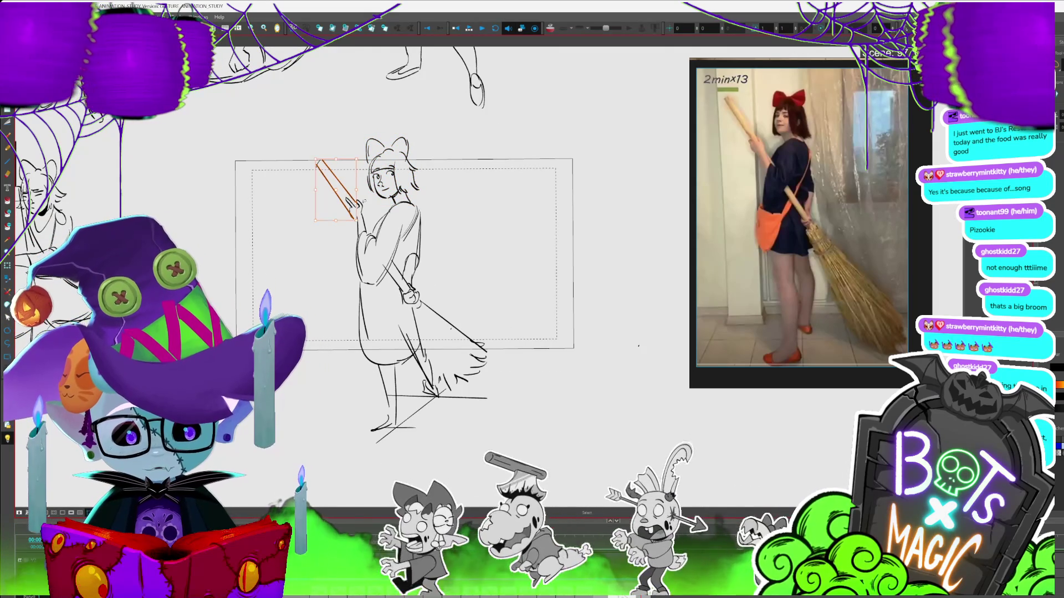
key(Escape)
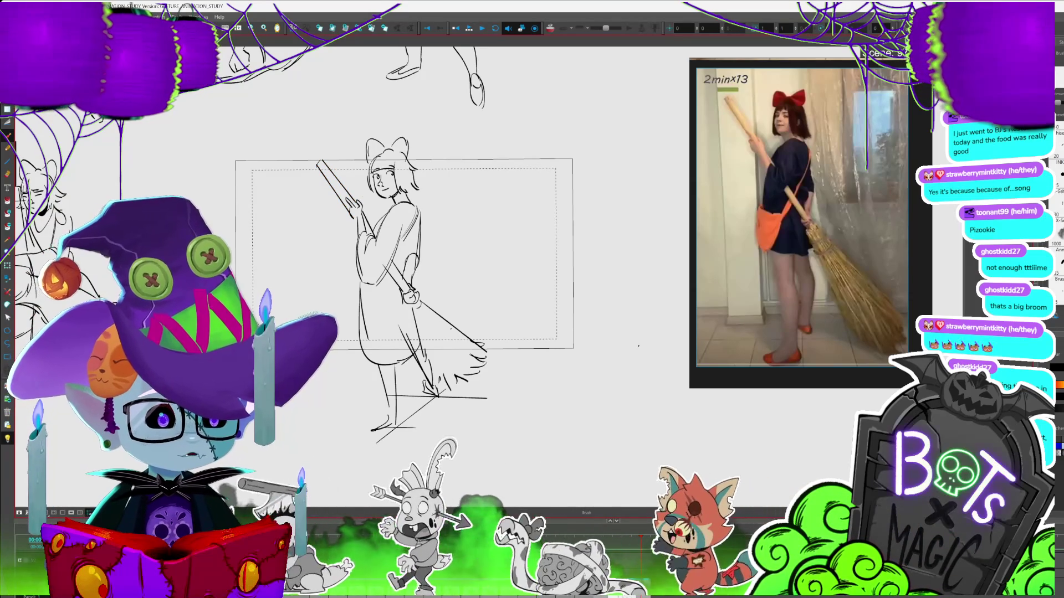
scroll(399, 255, down, 2)
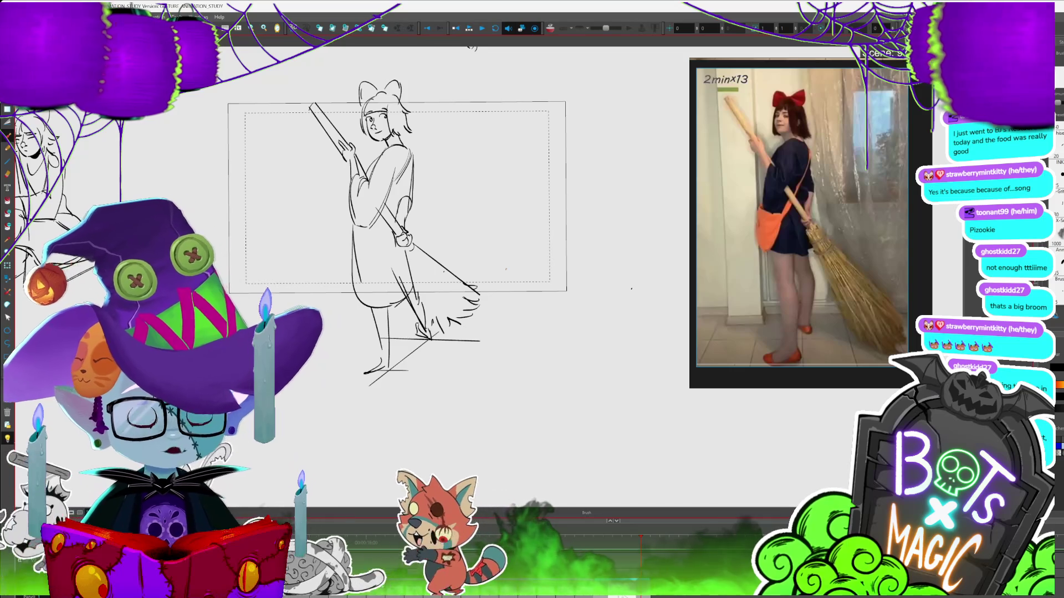
scroll(399, 255, right, 3)
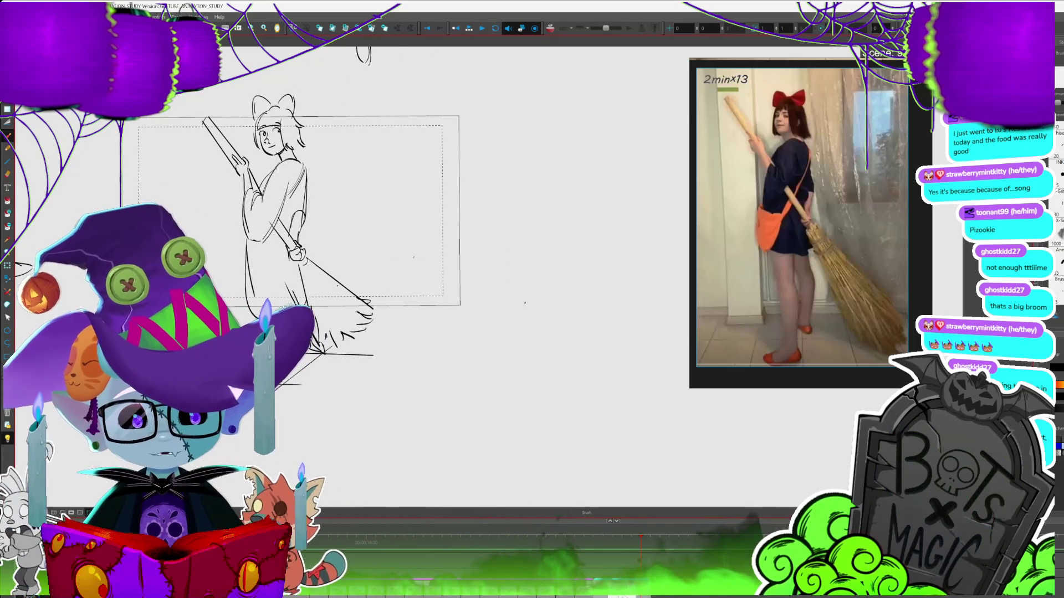
- Add a small loop to the broom, erase the face doodle beside the frame, and zoom out
drag(486, 169, 482, 177)
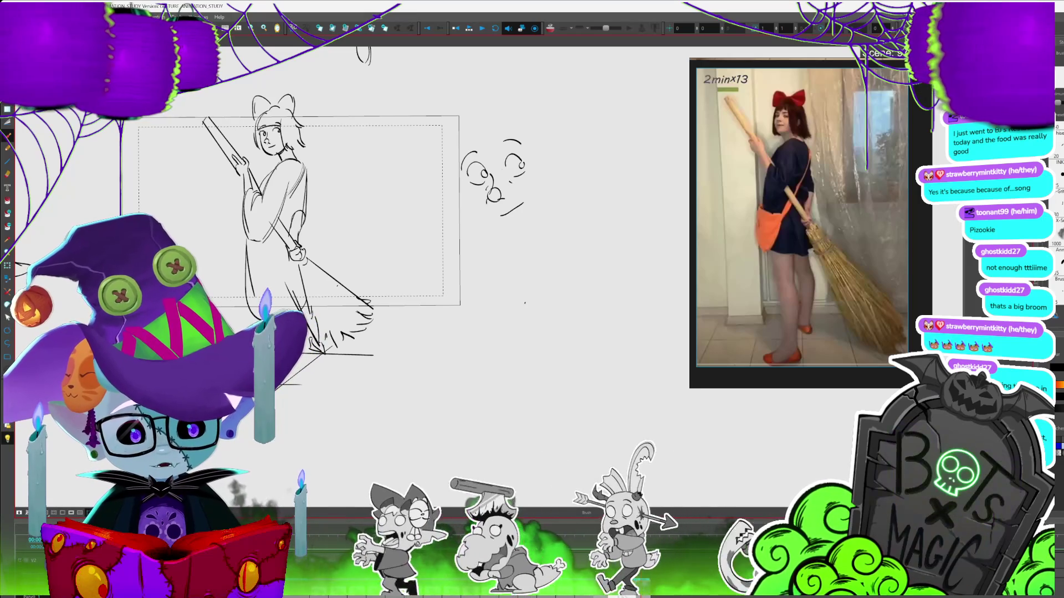
drag(494, 214, 530, 202)
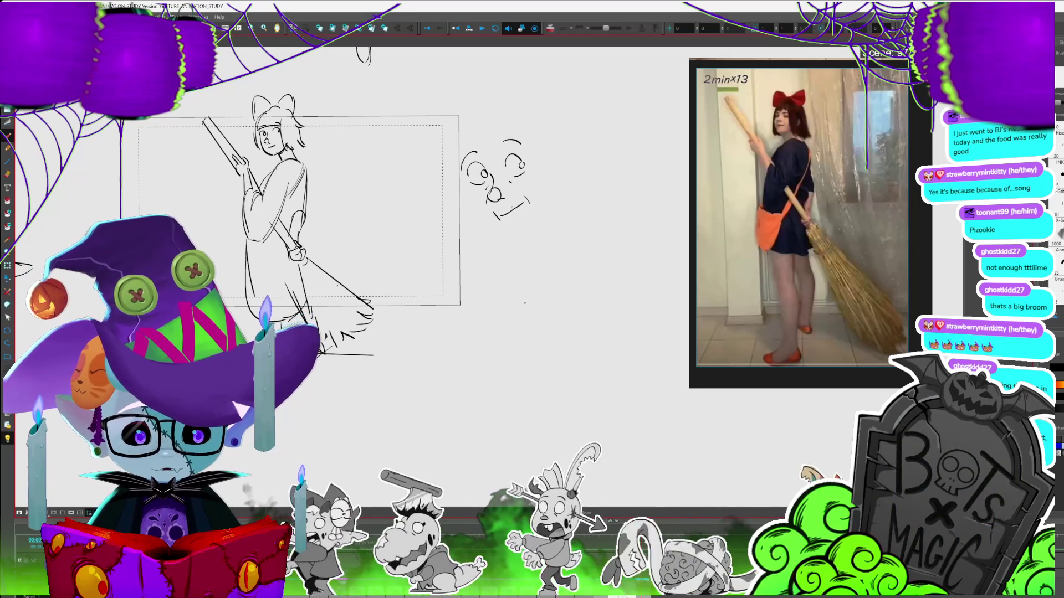
mouse_move(505, 145)
mouse_down()
mouse_move(522, 145)
mouse_move(502, 149)
mouse_up()
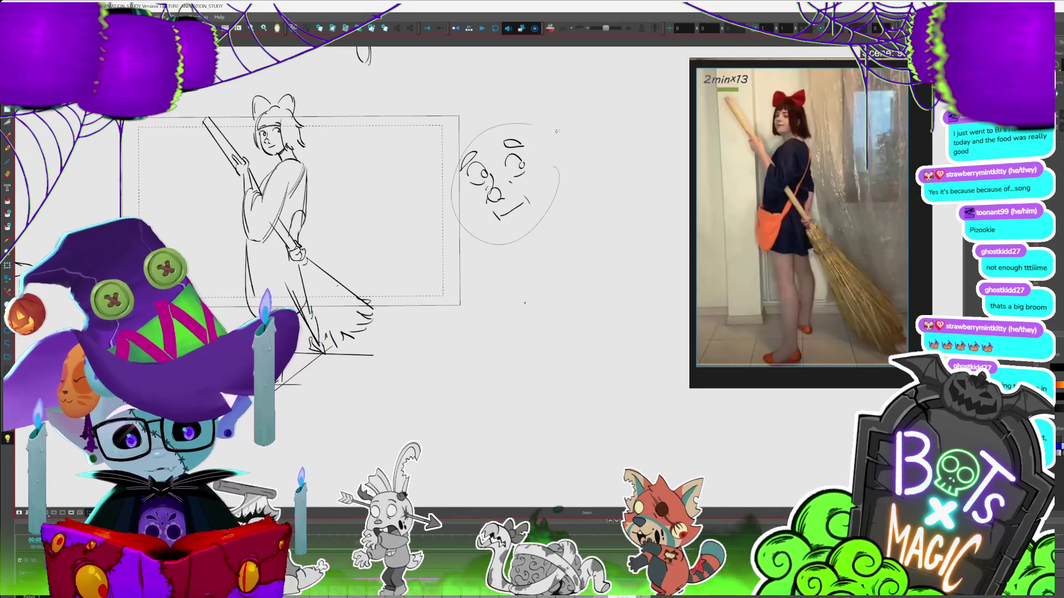
key(Delete)
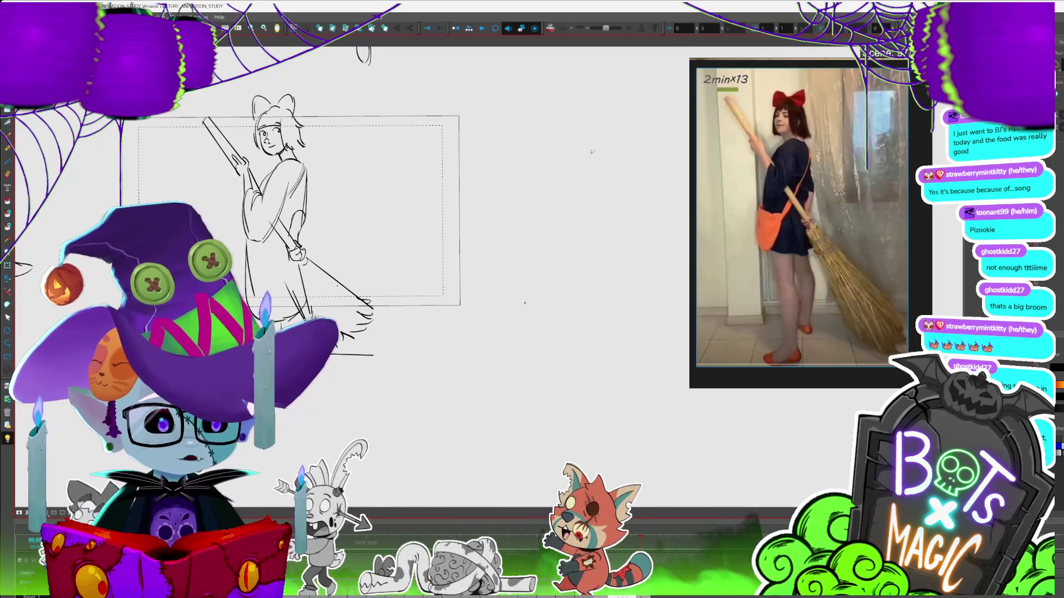
drag(592, 151, 672, 182)
scroll(613, 320, down, 2)
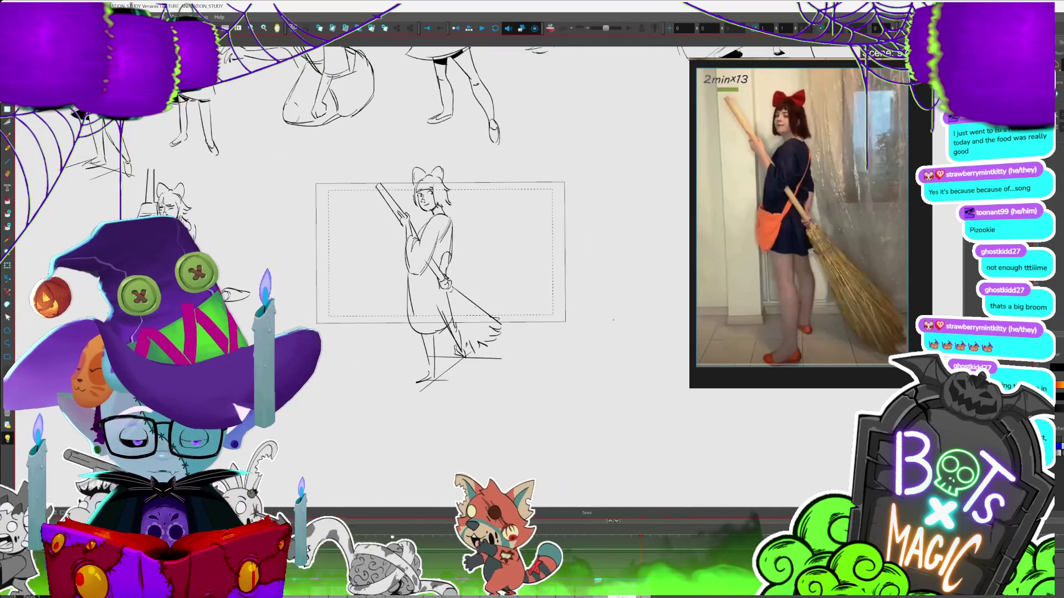
- Select the whole broom sketch with Ctrl+A, drag it up-left beside the other poses, and re-centre the frame
scroll(613, 320, up, 2)
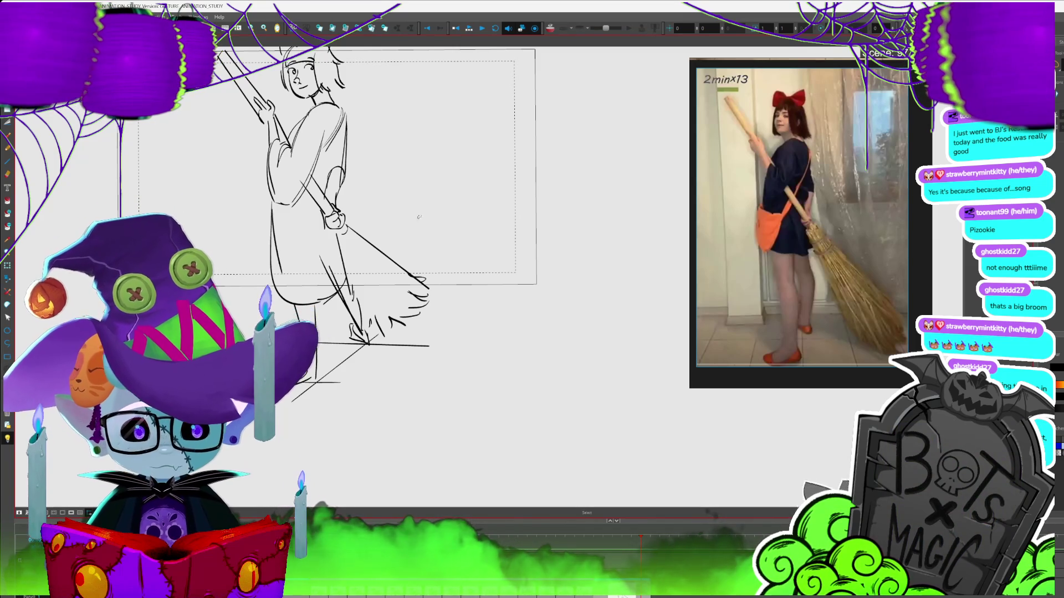
scroll(724, 341, down, 2)
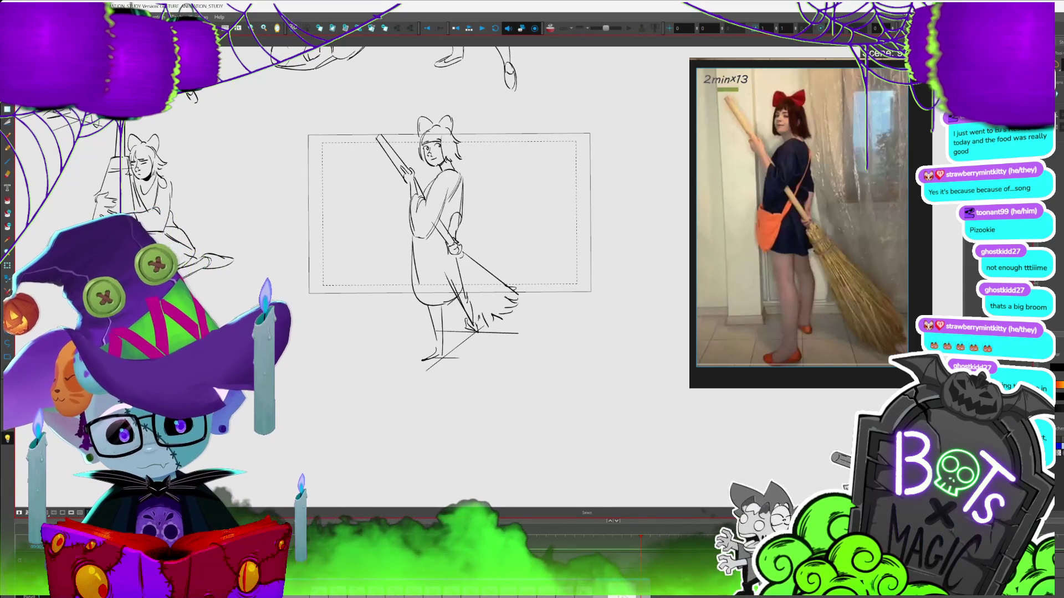
key(ctrl+a)
scroll(443, 249, down, 2)
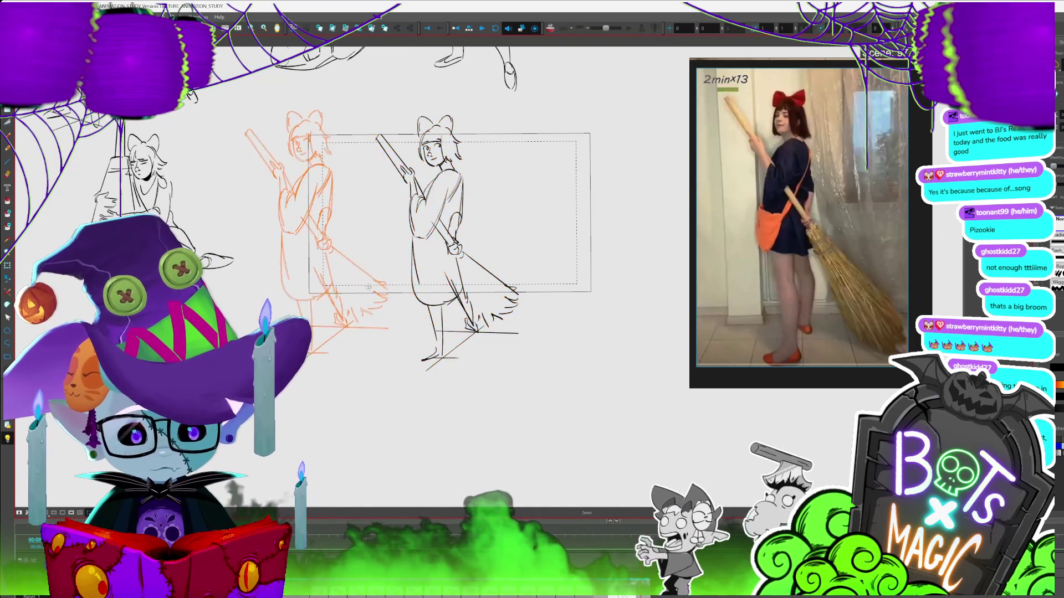
mouse_move(507, 322)
mouse_down()
mouse_move(400, 276)
mouse_move(296, 261)
mouse_move(310, 279)
mouse_up()
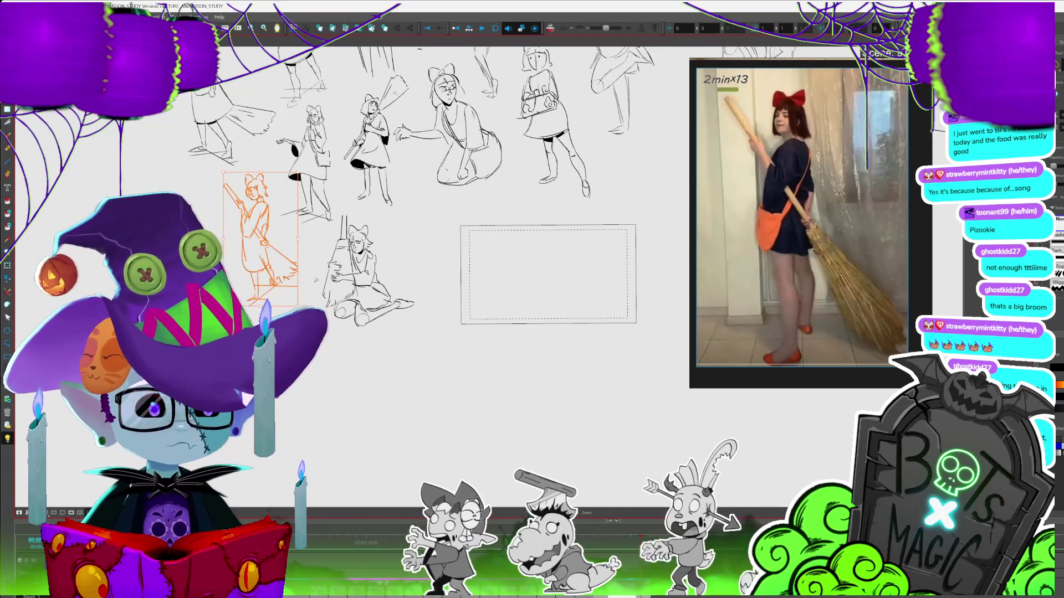
key(shift+n)
key(2)
key(2)
key(2)
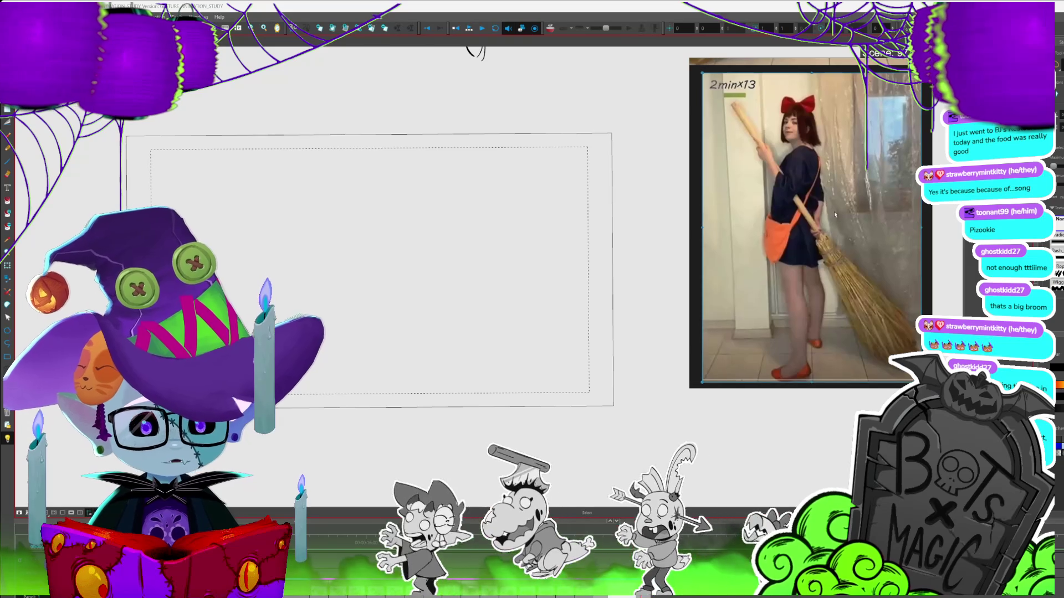
click(835, 214)
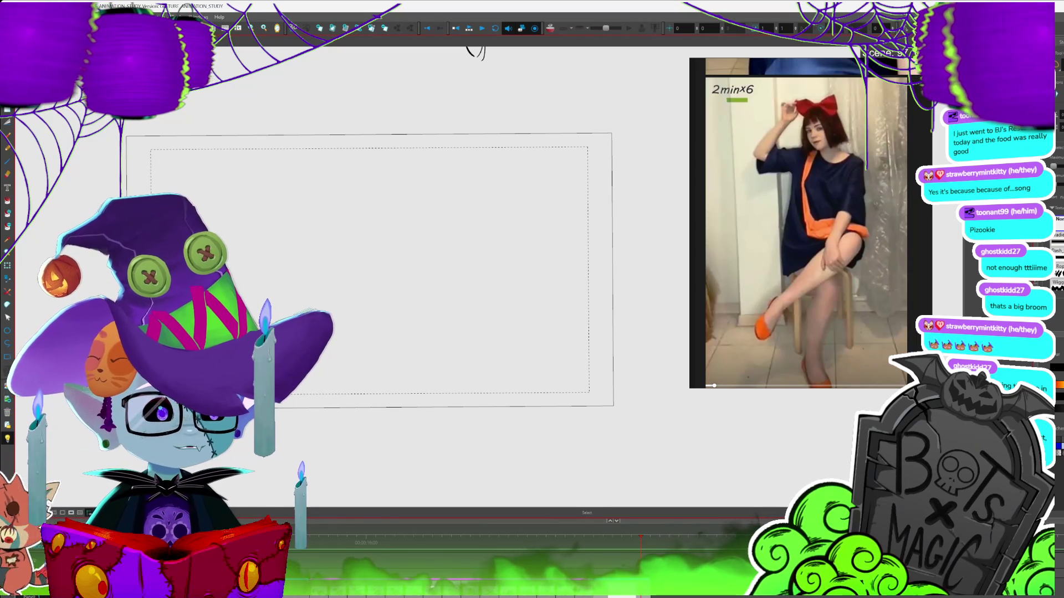
key(2)
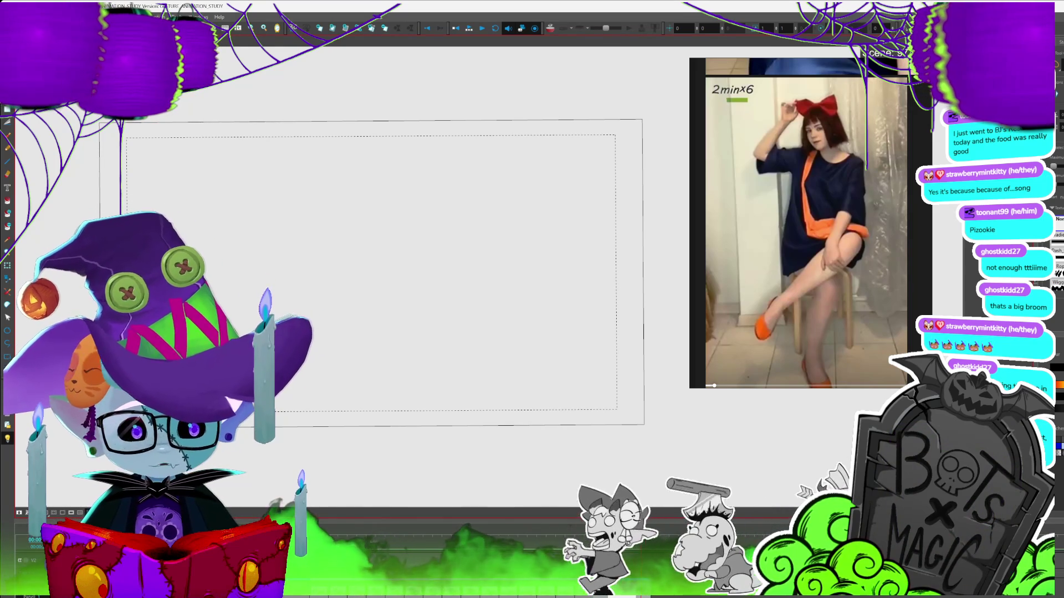
key(alt+b)
- Draw the new head circle with jaw and cheek curves and cross guide lines
mouse_move(394, 150)
mouse_down()
mouse_move(375, 180)
mouse_move(415, 166)
mouse_move(395, 151)
mouse_move(398, 209)
mouse_up()
drag(415, 171, 401, 210)
key(alt+s)
click(411, 191)
key(alt+b)
mouse_move(392, 156)
mouse_down()
mouse_move(394, 197)
mouse_move(416, 178)
mouse_up()
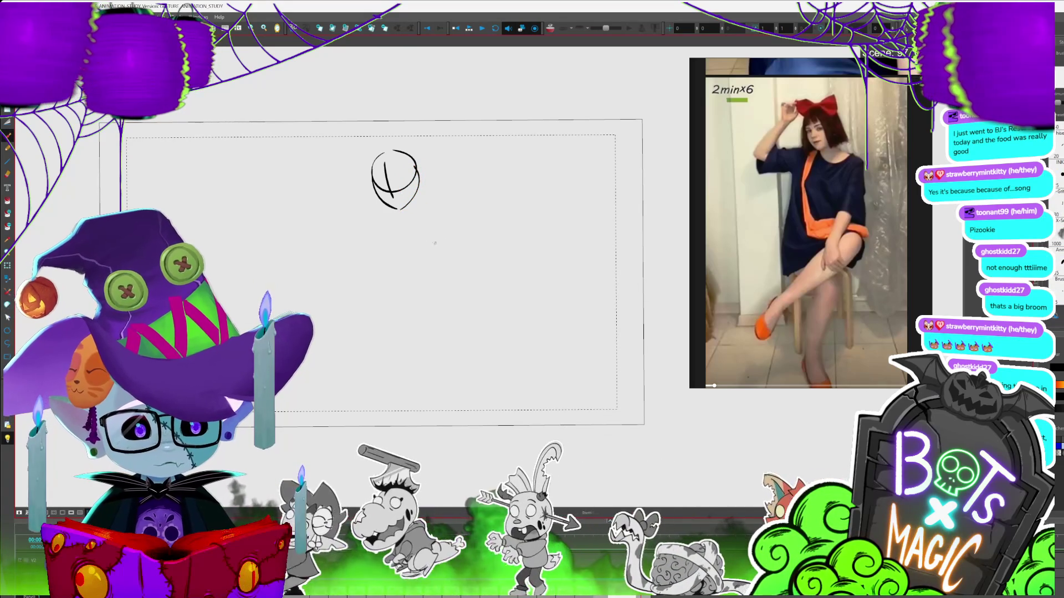
- Add the neck, chin, body and shoulder lines, and start the raised arm above-left of the head
mouse_move(395, 209)
mouse_down()
mouse_move(403, 226)
mouse_move(412, 200)
mouse_up()
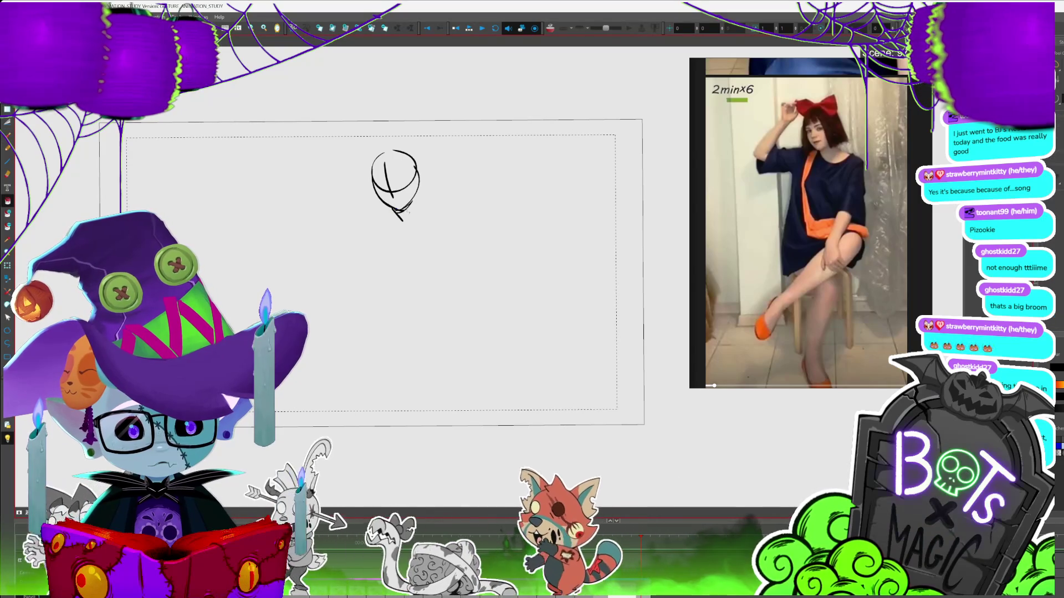
mouse_move(416, 200)
mouse_down()
mouse_move(419, 210)
mouse_move(392, 208)
mouse_up()
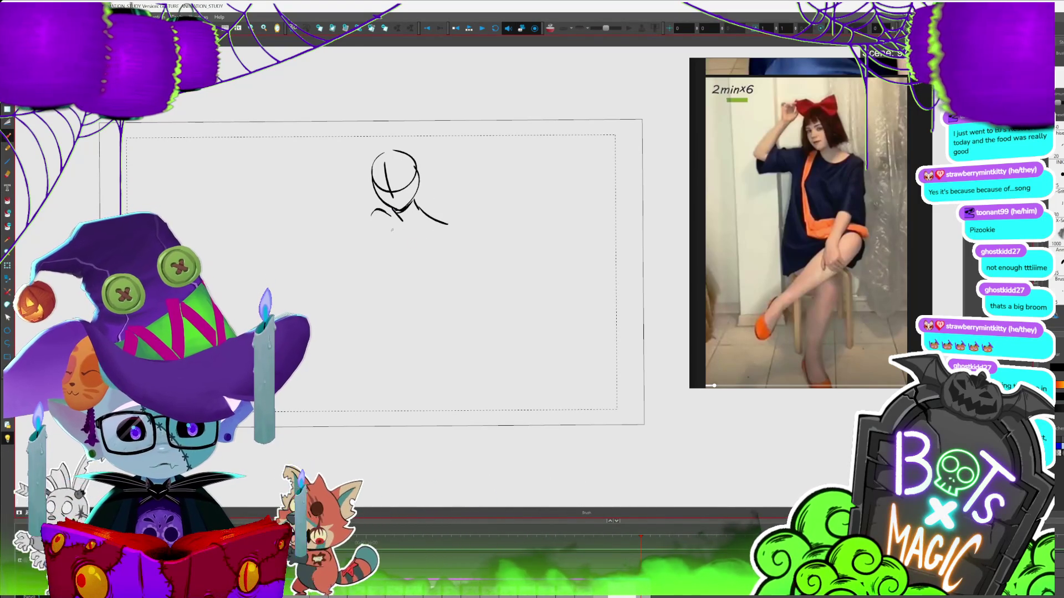
drag(385, 237, 394, 277)
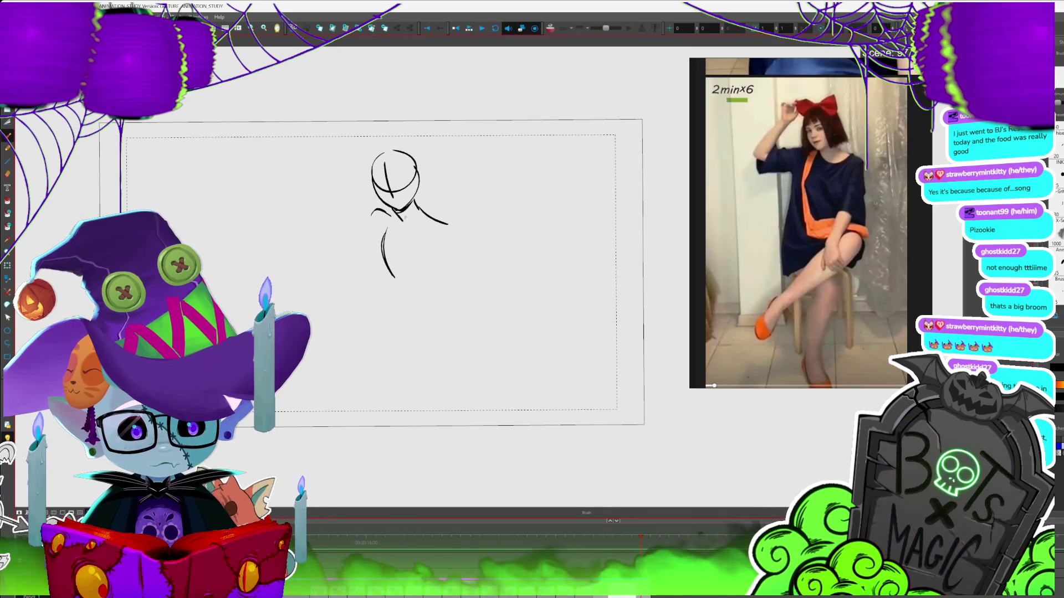
drag(452, 248, 450, 266)
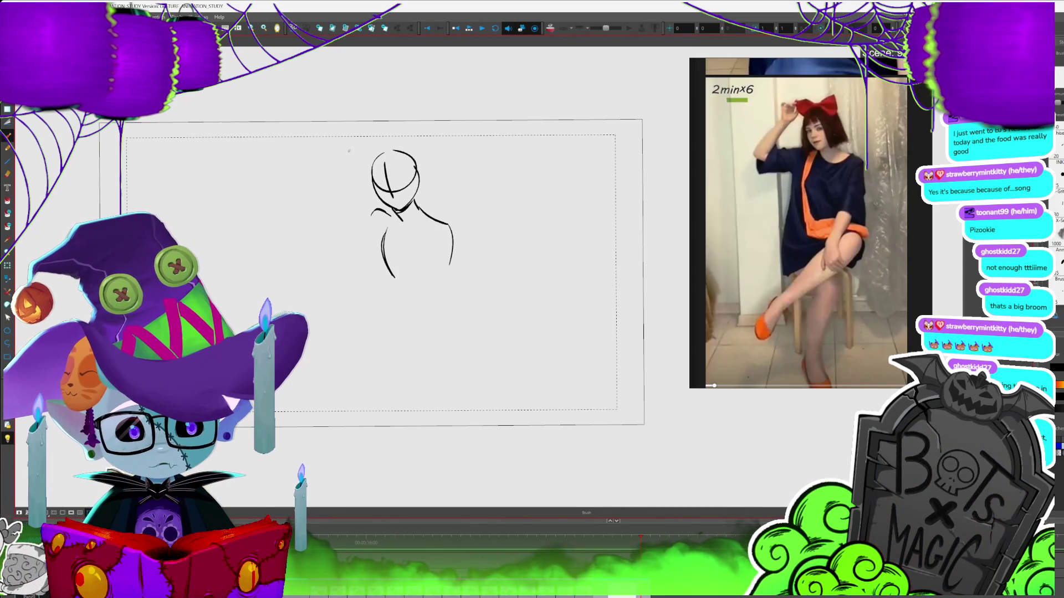
drag(362, 160, 367, 146)
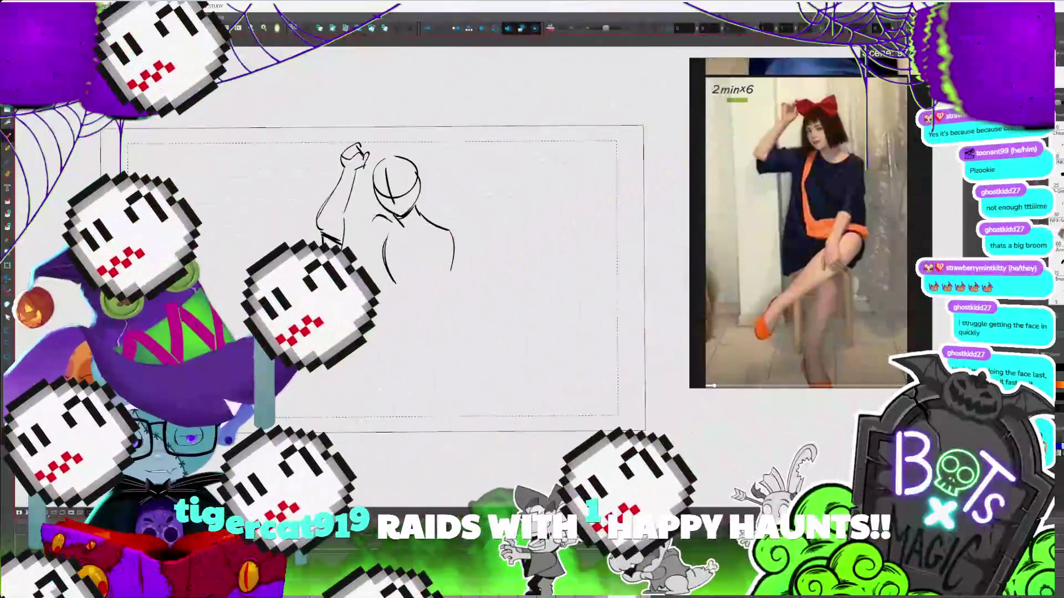
- Fill the sleeve cuff black and add strokes along the arm and above the raised fist
click(332, 250)
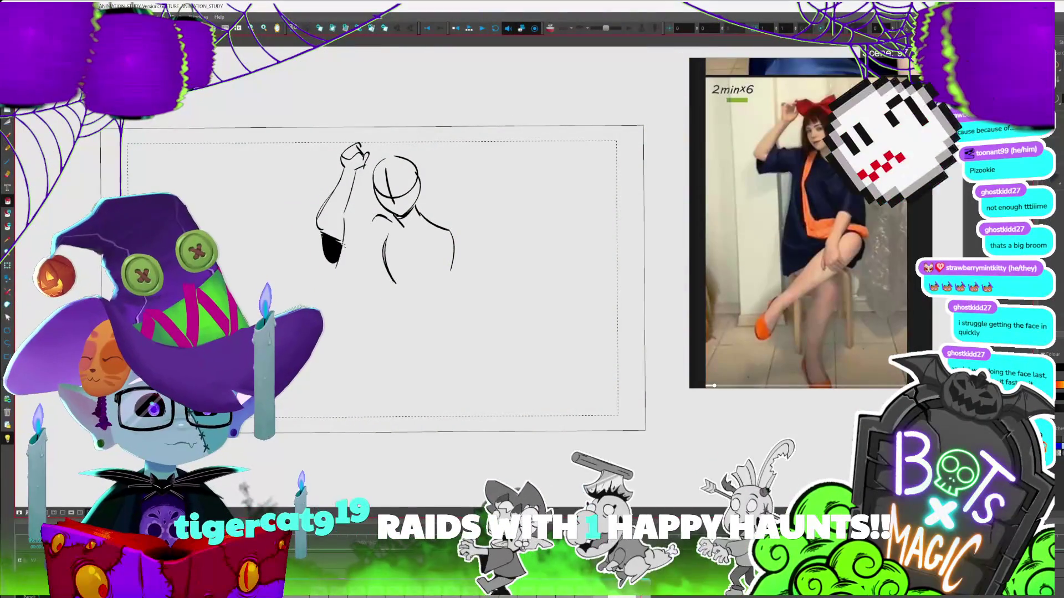
drag(350, 219, 348, 240)
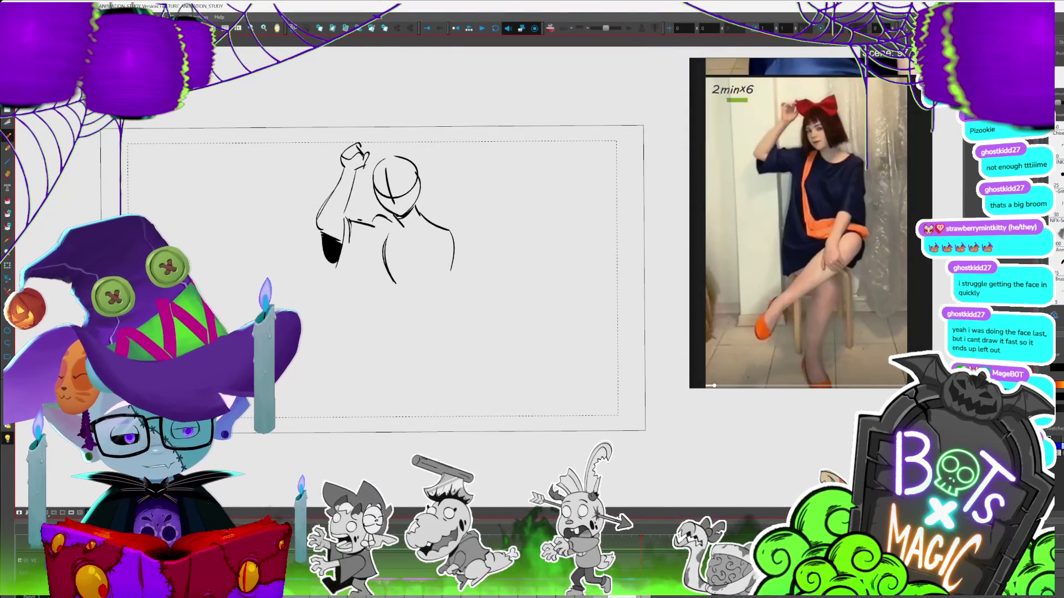
drag(514, 302, 481, 279)
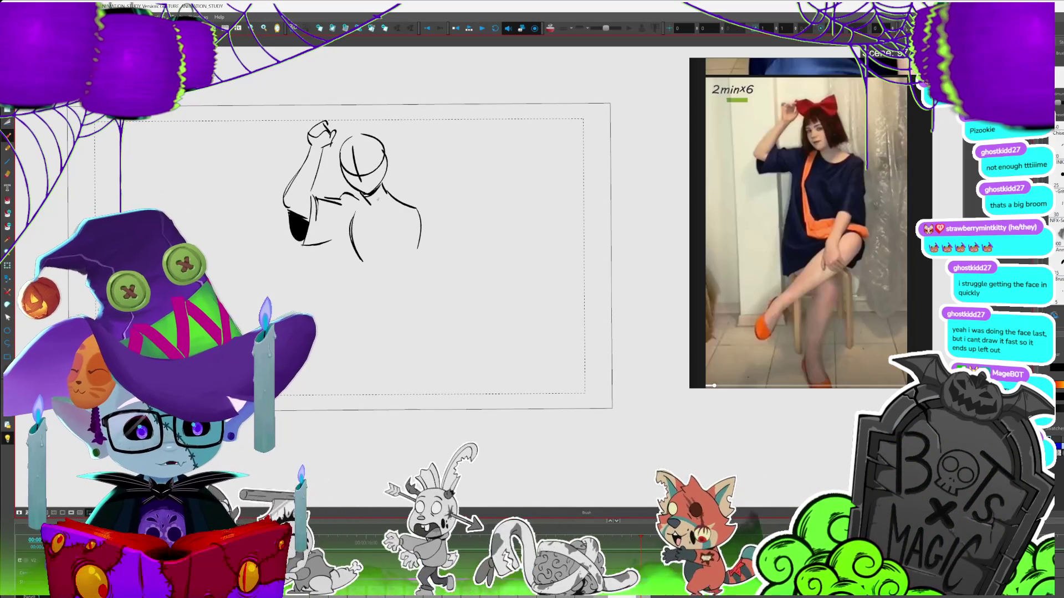
drag(337, 118, 363, 133)
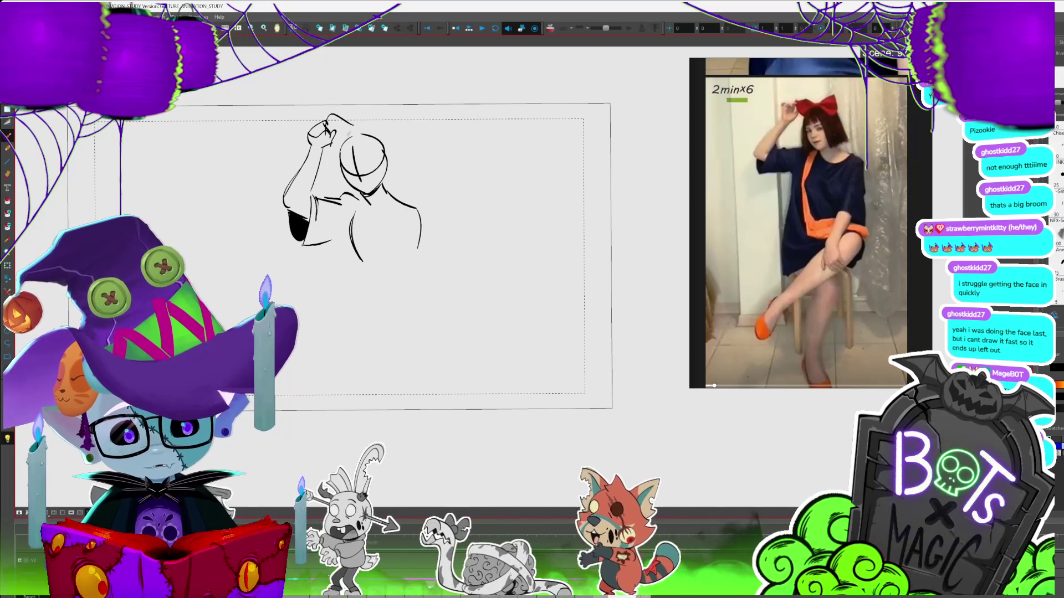
drag(456, 338, 453, 352)
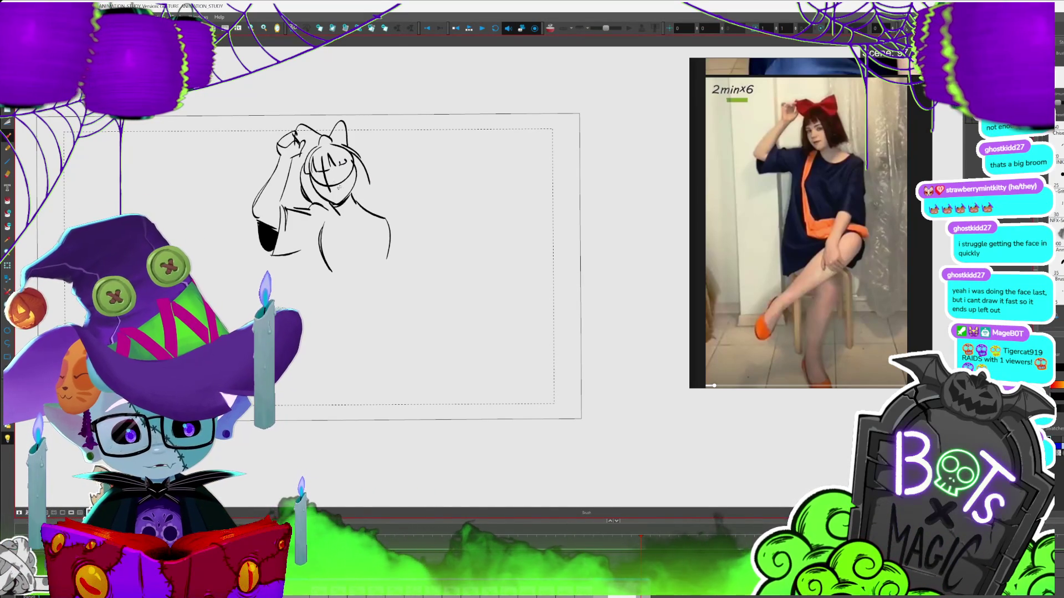
- Delete the face guide circle and cross lines
key(alt+s)
key(Delete)
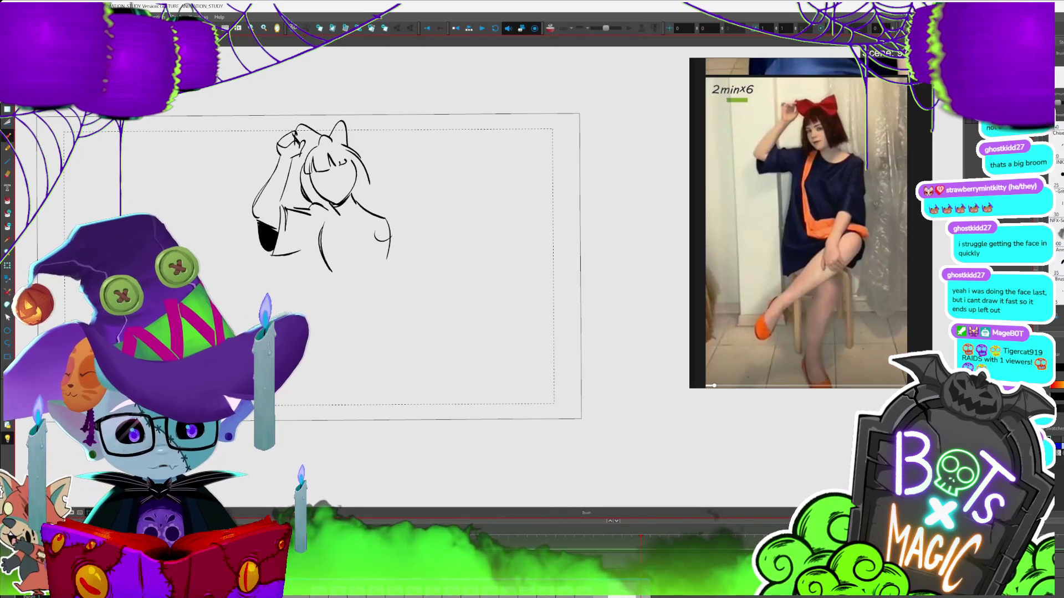
drag(476, 234, 473, 205)
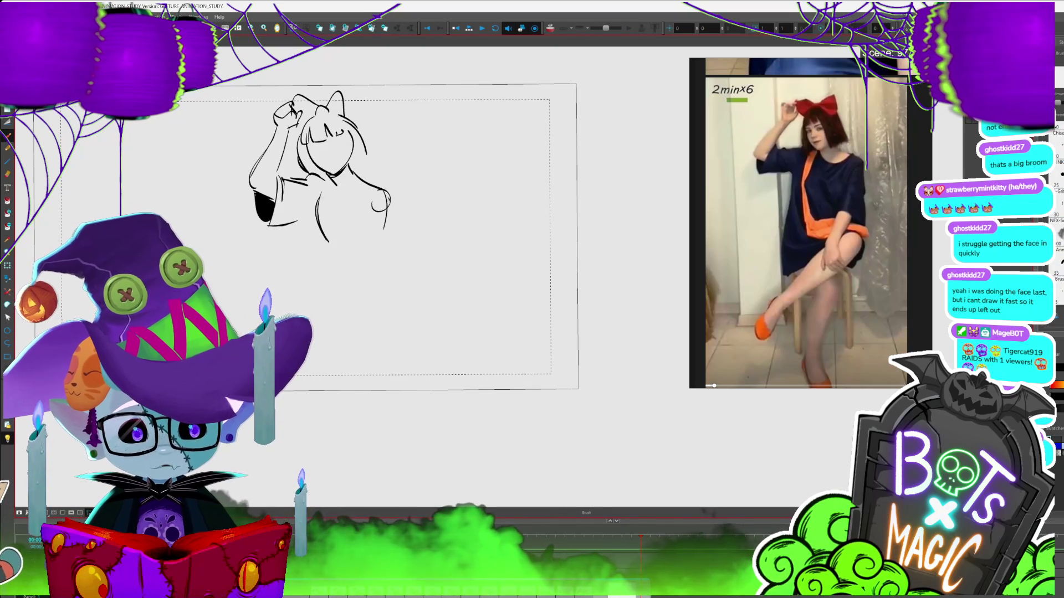
- Draw a curve at the torso's bottom and a long torso line, nudging it into place
drag(347, 272, 372, 289)
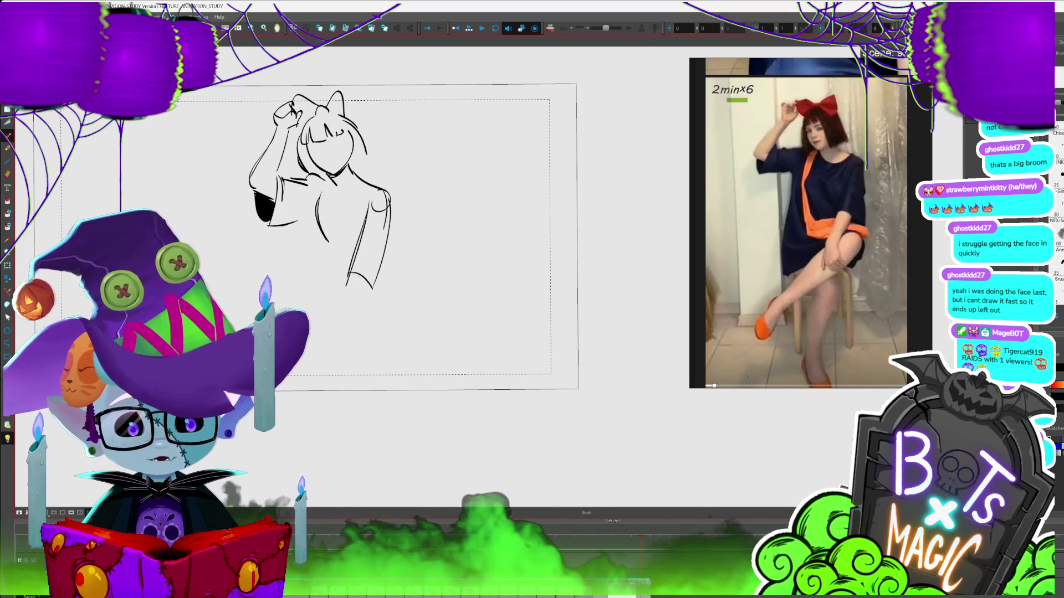
key(alt+s)
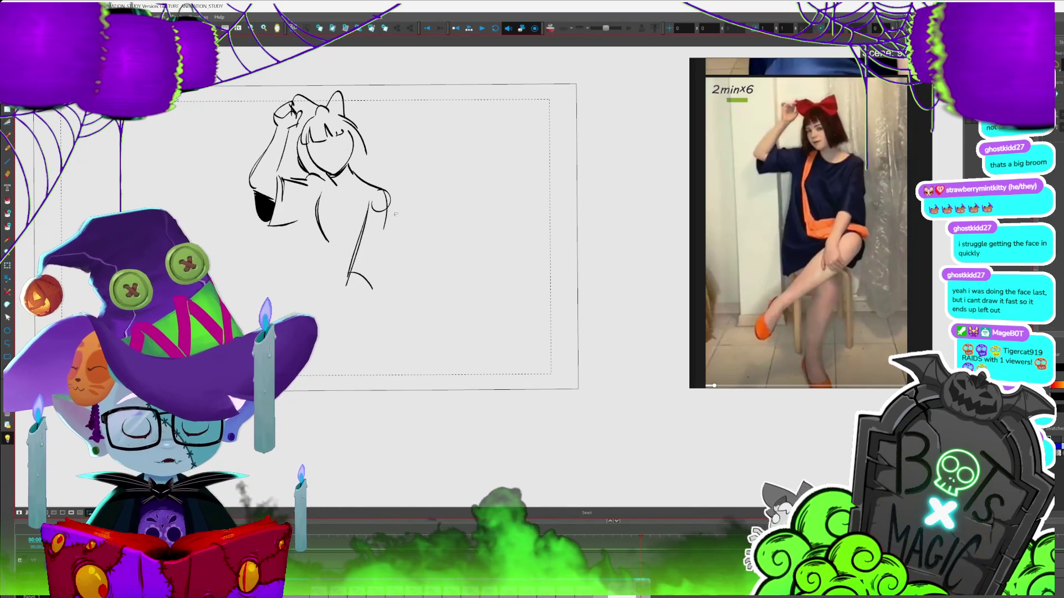
key(alt+b)
drag(391, 195, 387, 274)
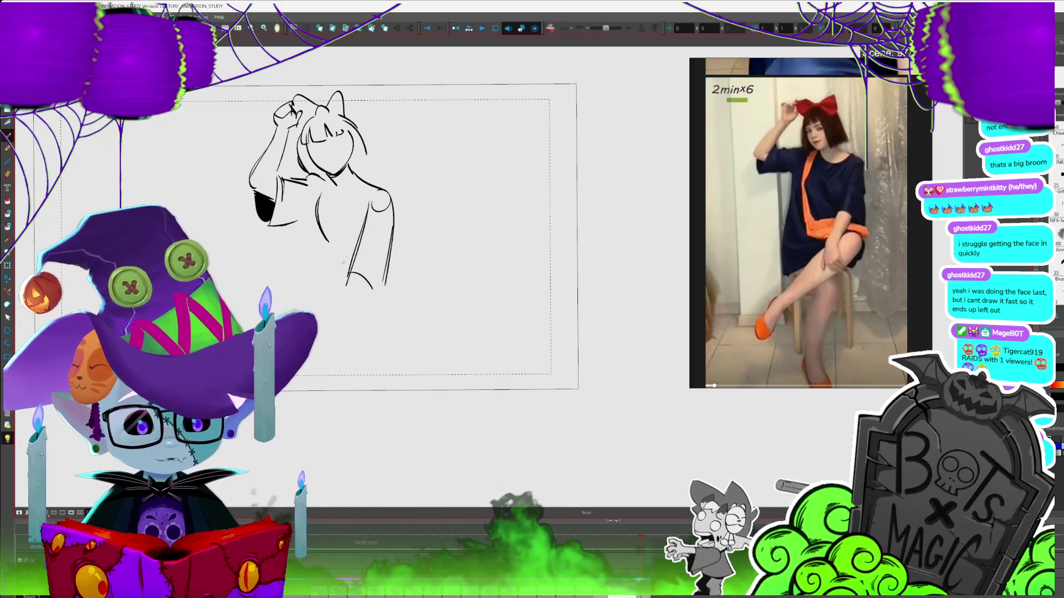
key(alt+s)
click(332, 240)
mouse_move(331, 240)
mouse_down()
mouse_move(322, 245)
mouse_move(332, 282)
mouse_up()
key(alt+b)
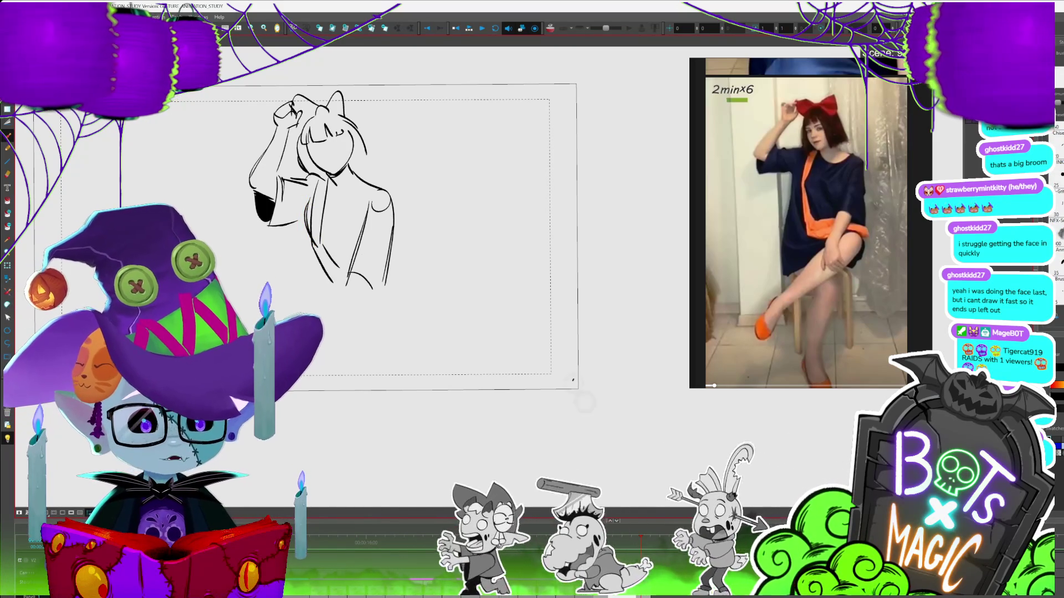
- Sketch the lower torso and hips, then fill the shadow under the skirt solid black
mouse_move(316, 288)
mouse_down()
mouse_move(331, 305)
mouse_move(413, 291)
mouse_move(389, 308)
mouse_up()
mouse_move(444, 332)
mouse_down()
mouse_move(463, 252)
mouse_move(291, 309)
mouse_up()
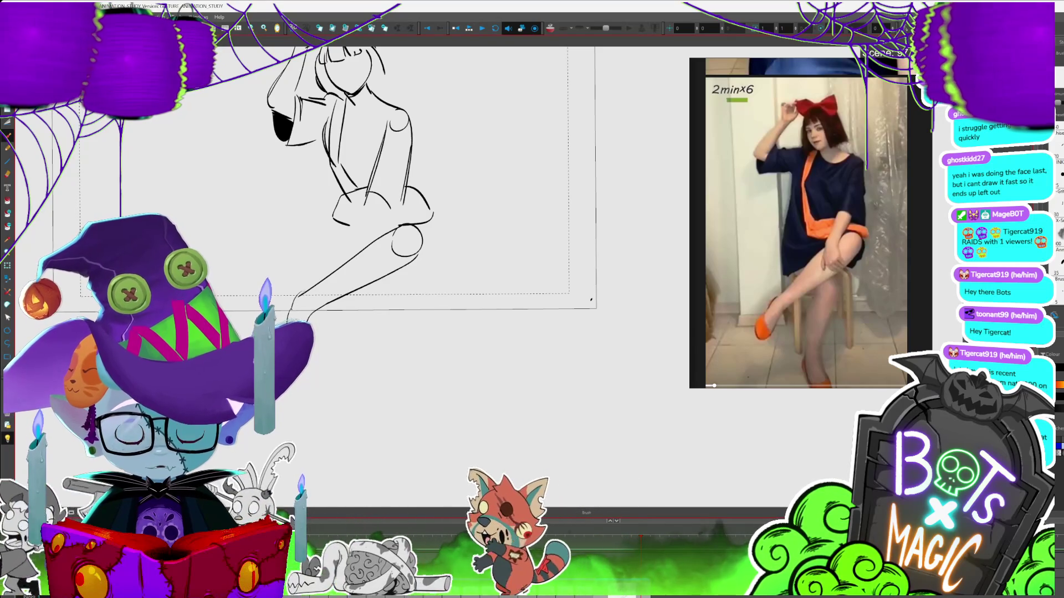
key(2)
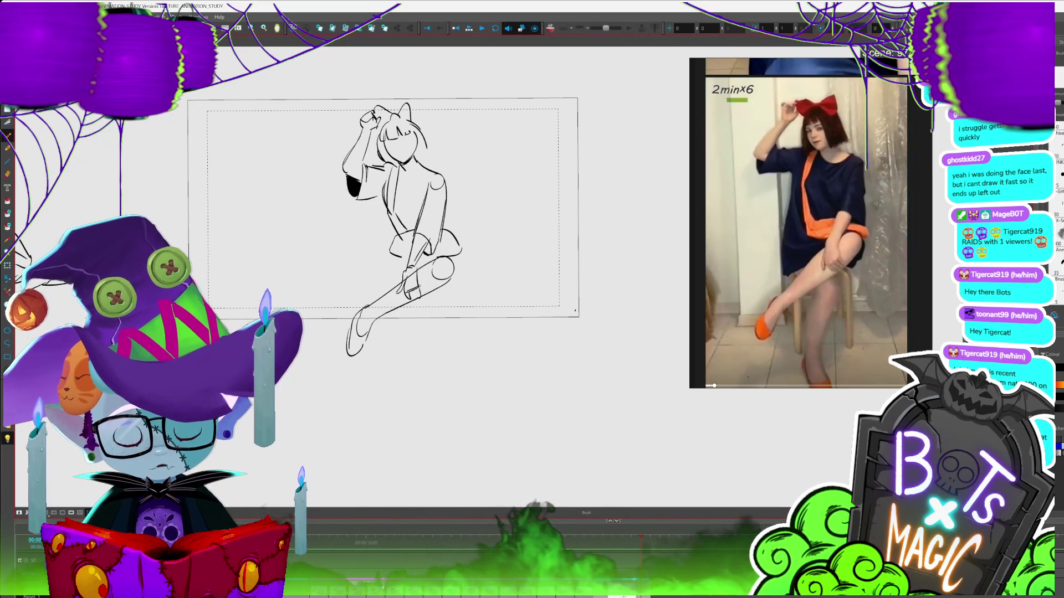
key(alt+i)
click(429, 250)
- Draw the lower leg and foot, then delete the attempts to redo them
key(alt+b)
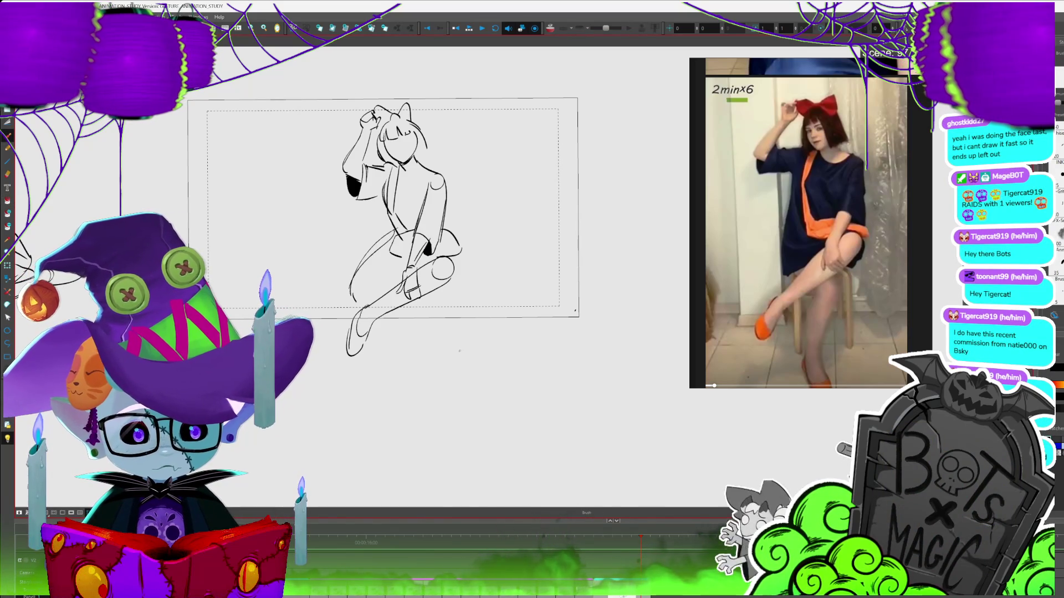
mouse_move(420, 303)
mouse_down()
mouse_move(402, 321)
mouse_move(397, 402)
mouse_move(411, 394)
mouse_up()
key(alt+s)
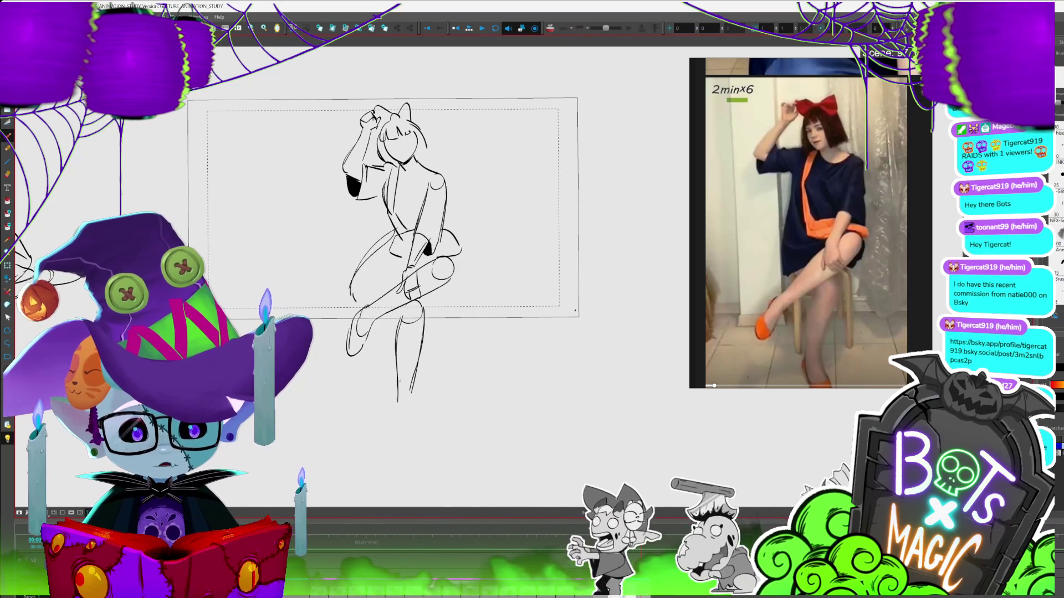
drag(388, 310, 408, 415)
key(Delete)
key(alt+b)
mouse_move(404, 317)
mouse_down()
mouse_move(396, 413)
mouse_move(413, 432)
mouse_up()
scroll(424, 430, down, 1)
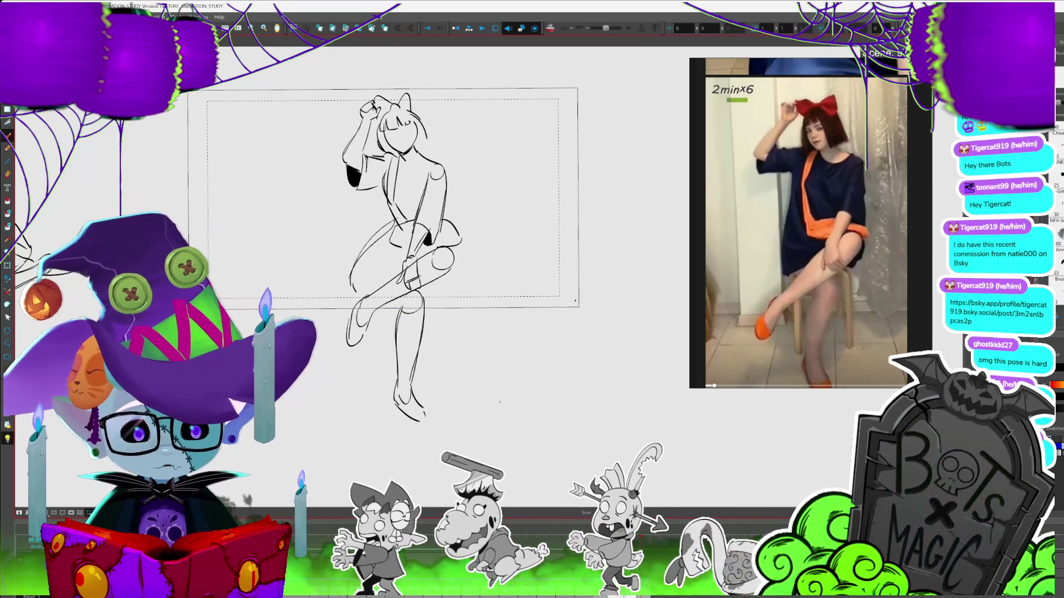
drag(388, 305, 411, 433)
key(Delete)
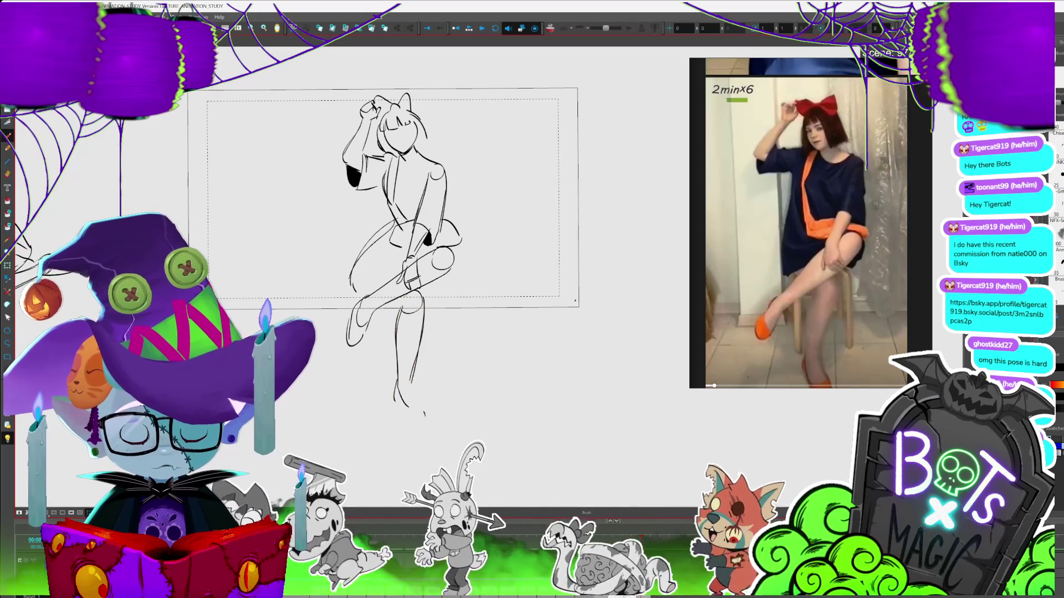
- Draw two angled chair legs, a crossbar, the foot outline and a line beside the knee
drag(379, 360, 347, 435)
drag(423, 366, 450, 413)
drag(394, 388, 424, 424)
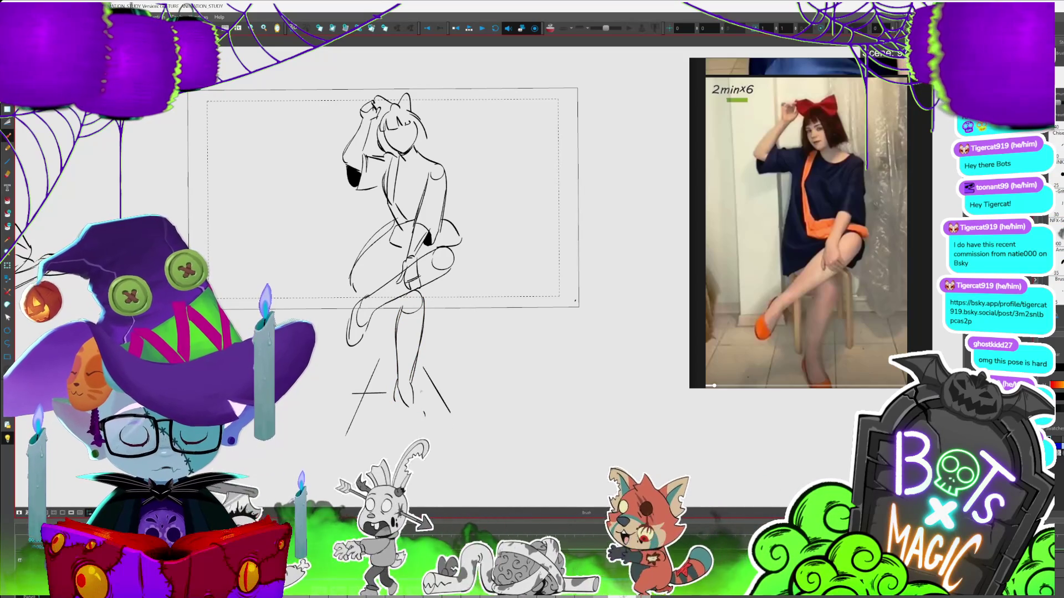
drag(352, 393, 386, 393)
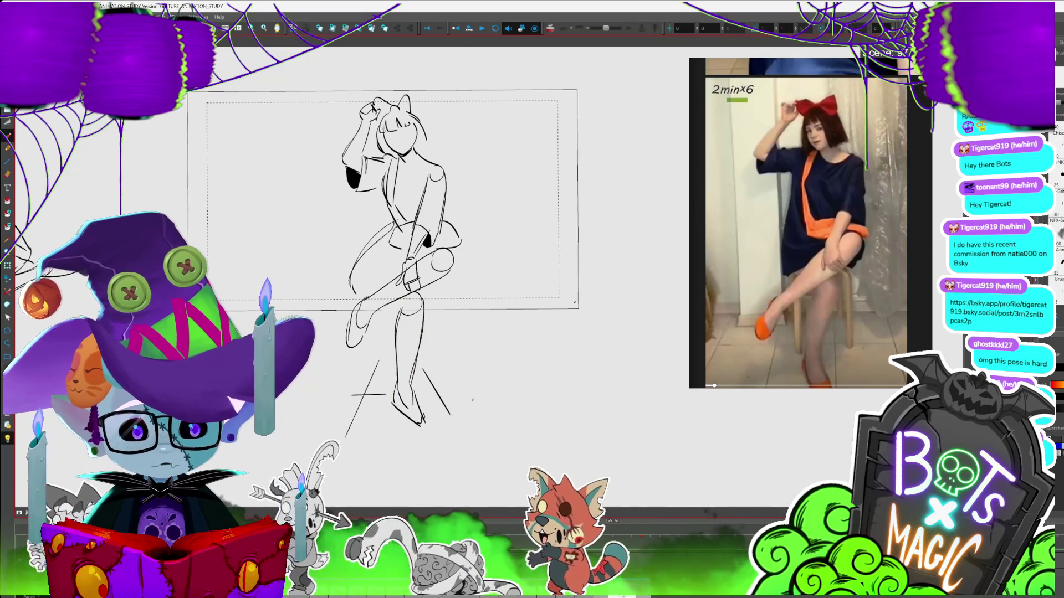
drag(471, 399, 467, 428)
drag(449, 291, 451, 328)
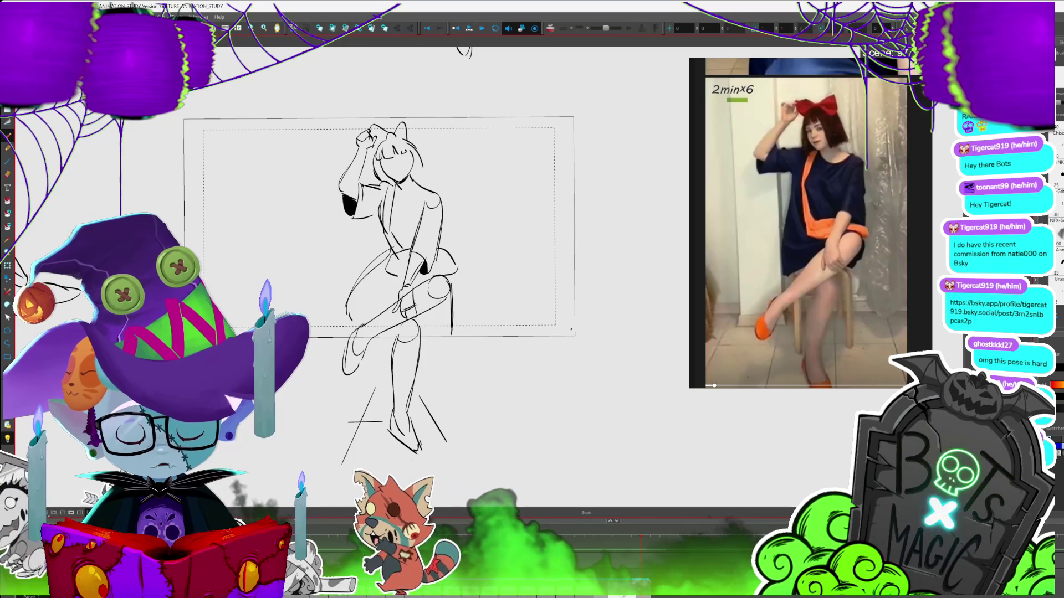
key(alt+s)
mouse_move(443, 280)
mouse_down()
mouse_move(452, 307)
mouse_move(462, 280)
mouse_up()
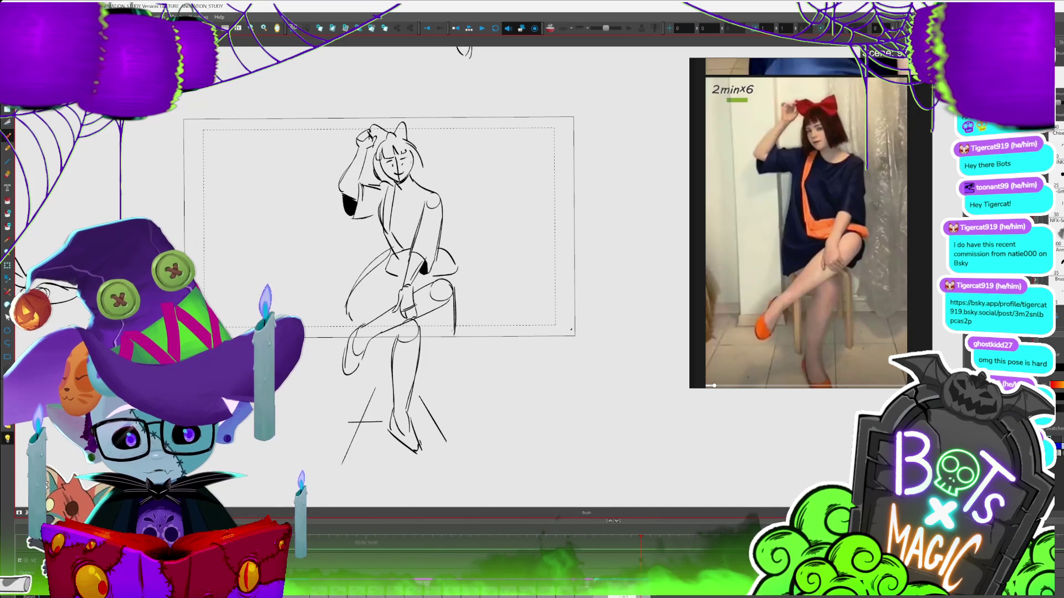
- Remove the old face strokes: eyes, mouth, bangs and chin
key(alt+s)
drag(390, 156, 401, 164)
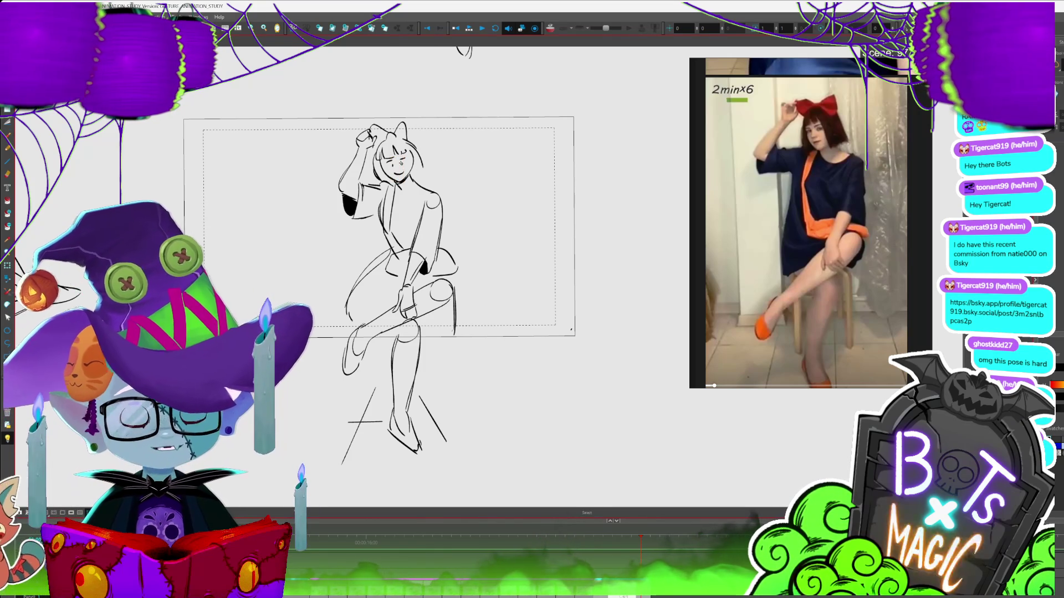
scroll(471, 166, up, 4)
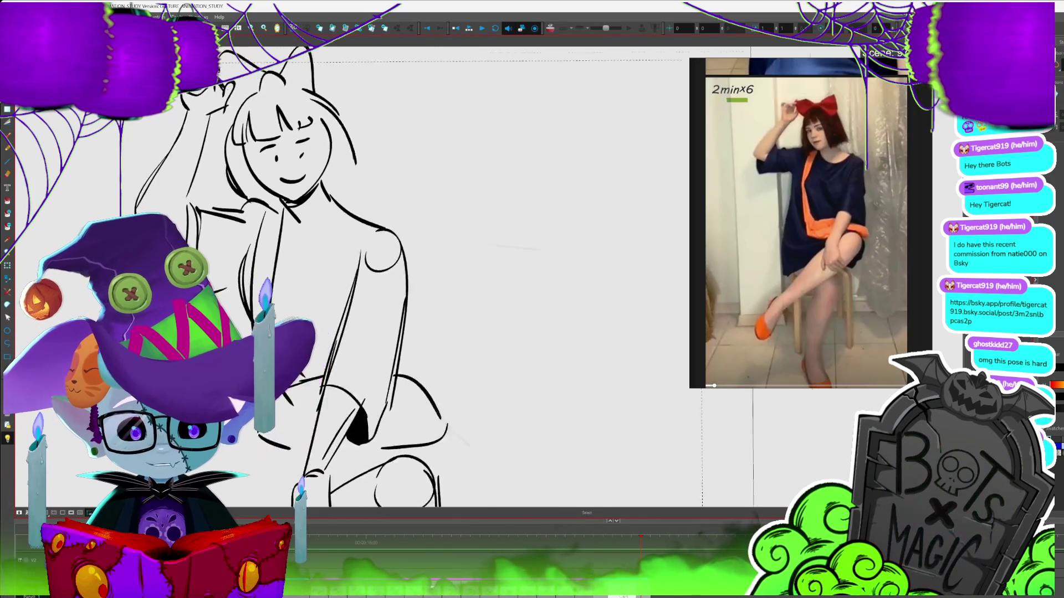
scroll(360, 277, up, 1)
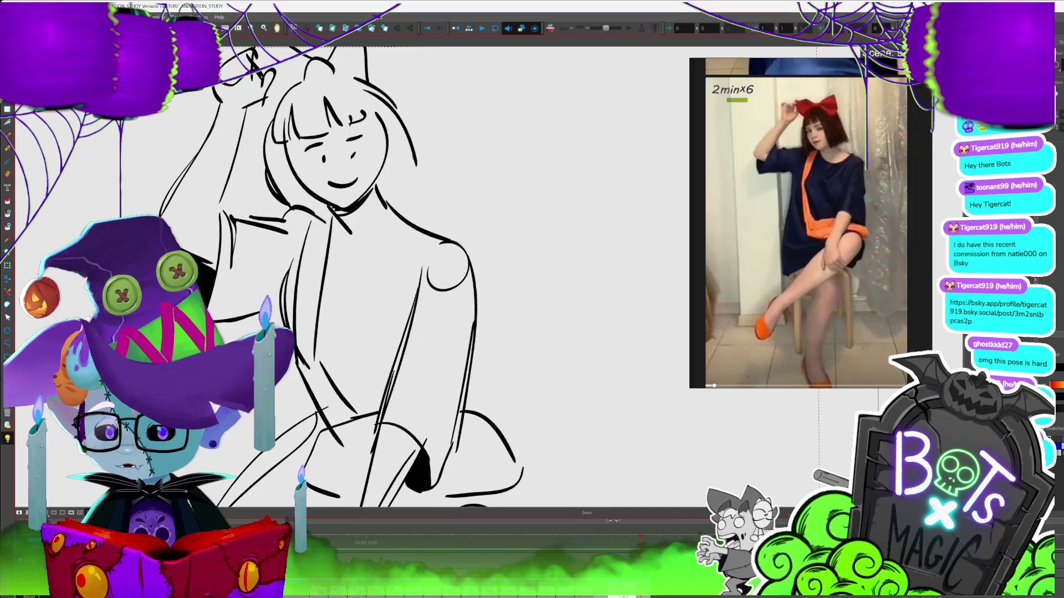
scroll(387, 277, left, 3)
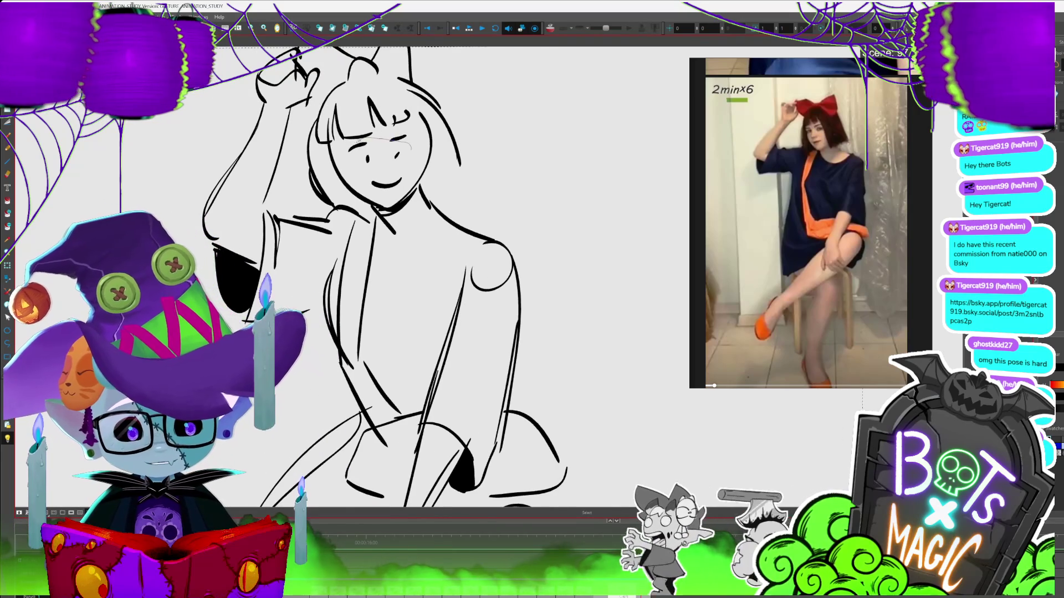
key(ctrl+z)
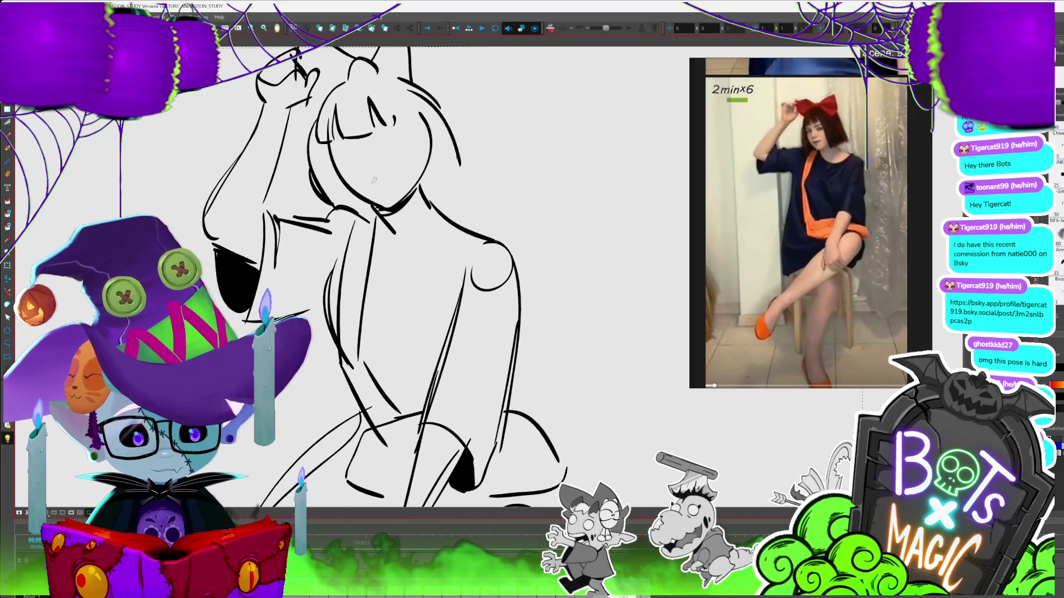
key(ctrl+z)
- Redraw the chin line, a curved cheek line and the right jaw line
drag(332, 213, 416, 191)
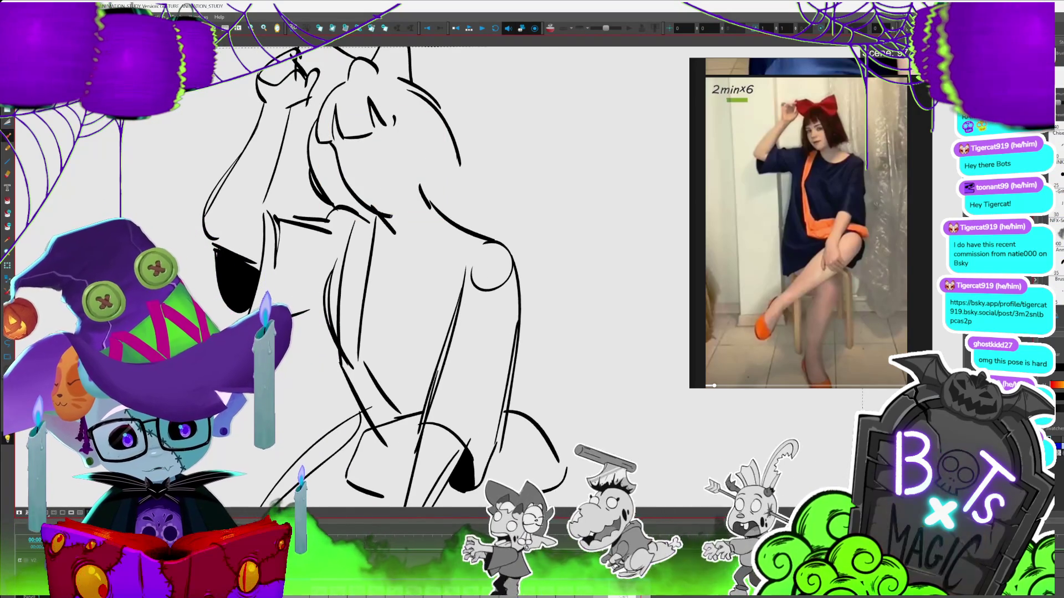
drag(330, 141, 390, 210)
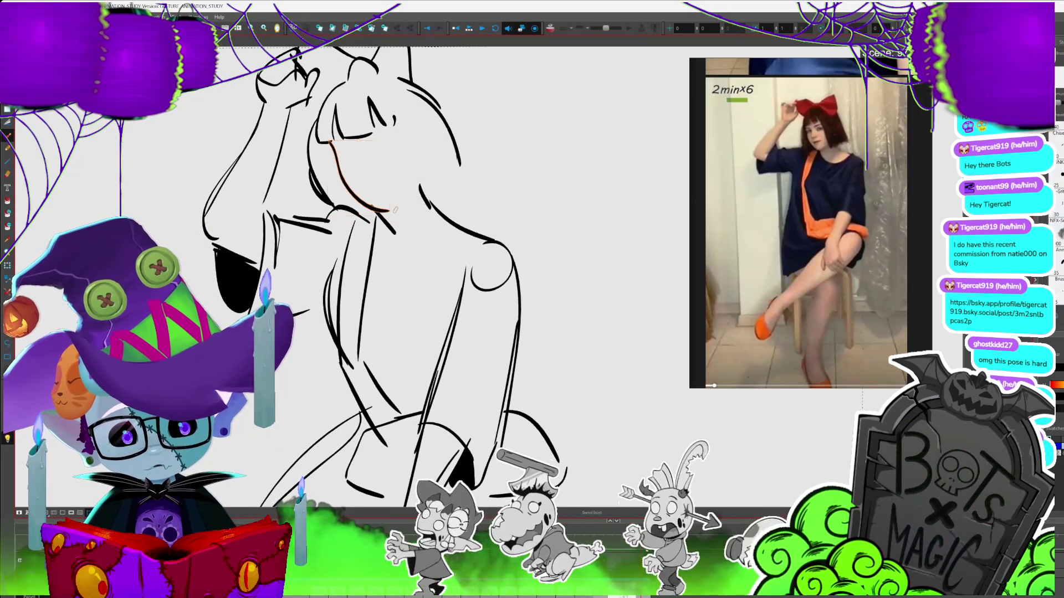
key(alt+s)
click(394, 214)
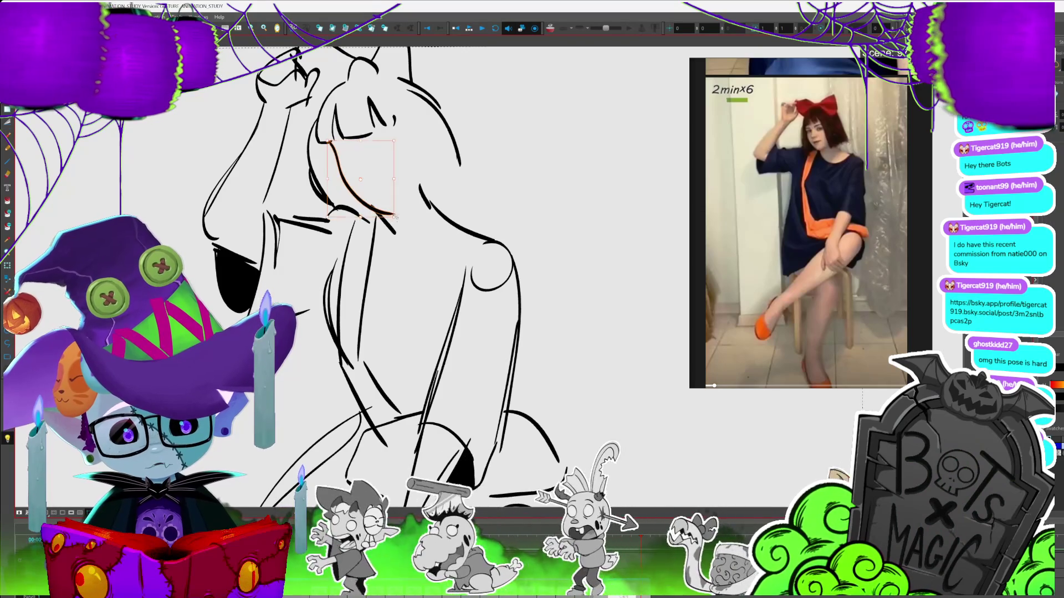
key(alt+b)
drag(422, 153, 388, 213)
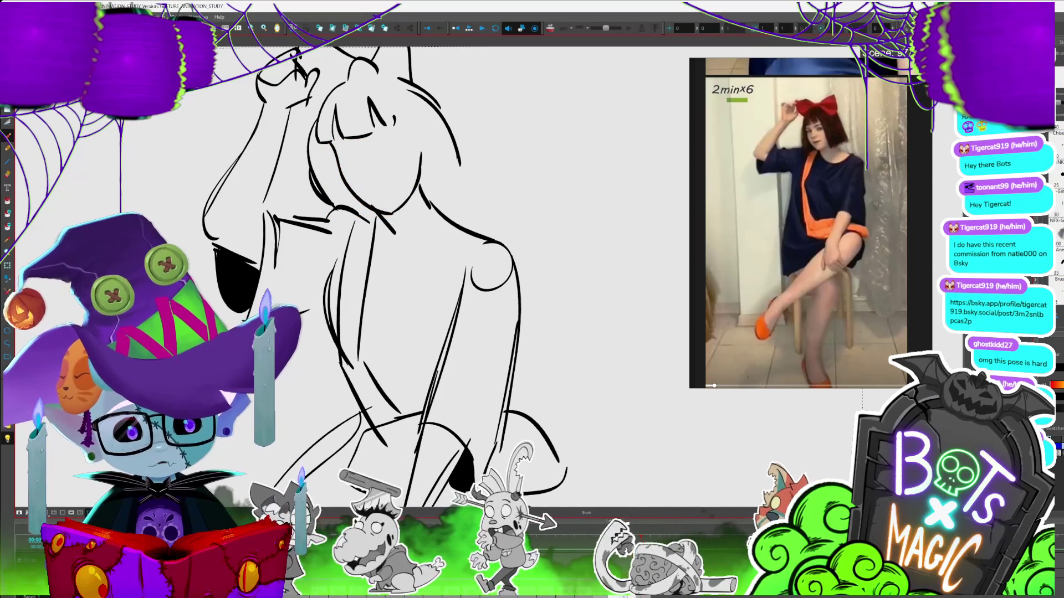
- Draw the smile, eye details and a small mouth, undoing a stray mark
mouse_move(345, 165)
mouse_down()
mouse_move(373, 161)
mouse_move(339, 149)
mouse_up()
drag(386, 118, 398, 129)
mouse_move(338, 150)
mouse_down()
mouse_move(355, 164)
mouse_move(403, 149)
mouse_up()
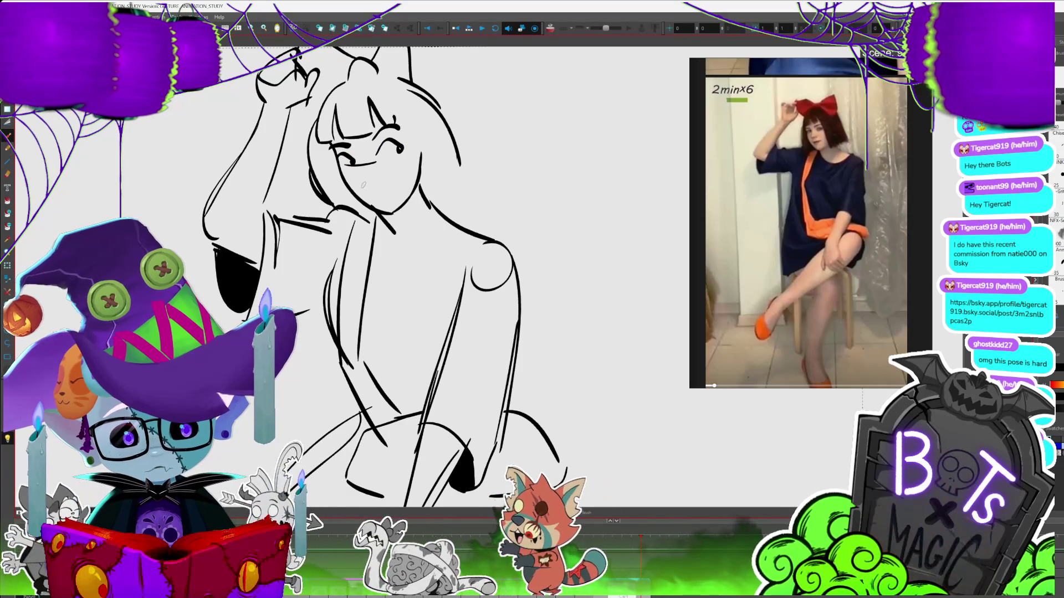
mouse_move(363, 180)
mouse_down()
mouse_move(358, 190)
mouse_move(370, 189)
mouse_up()
key(ctrl+z)
key(ctrl+z)
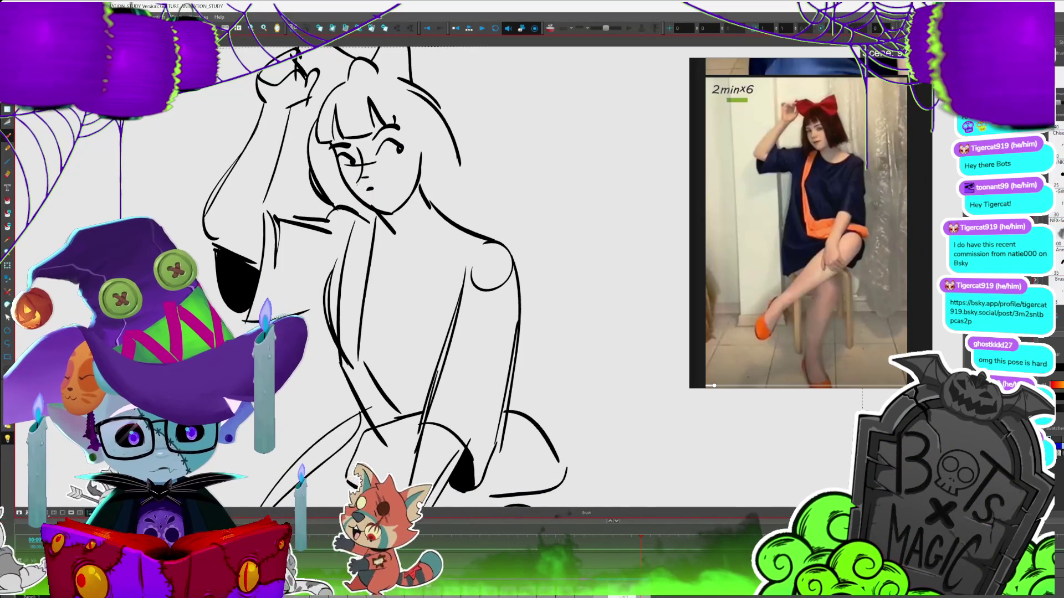
- Stretch the chin stroke slightly lower, deselect it and zoom out to the whole figure
key(alt+b)
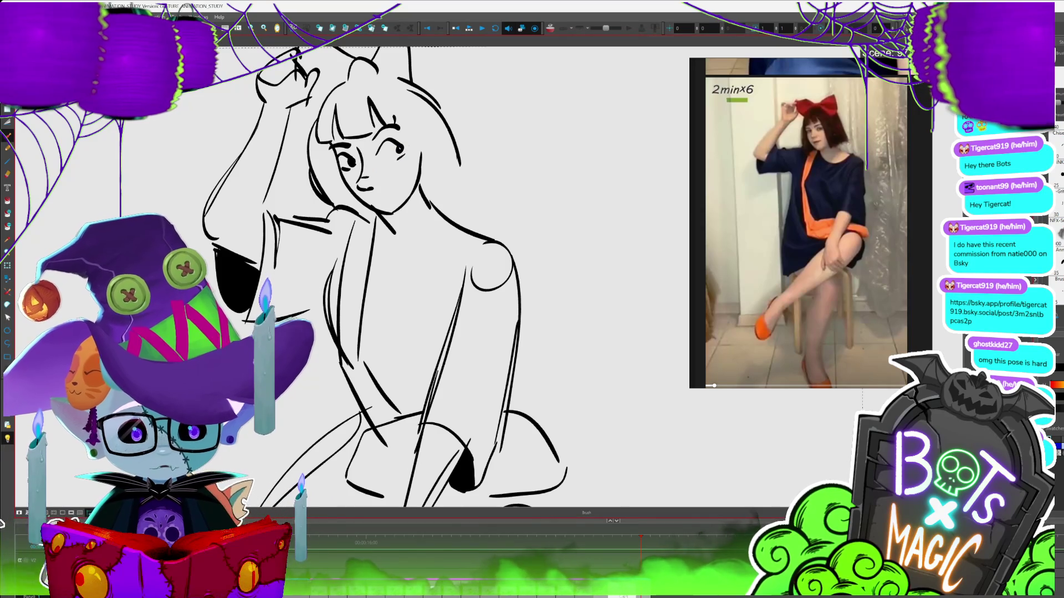
key(alt+s)
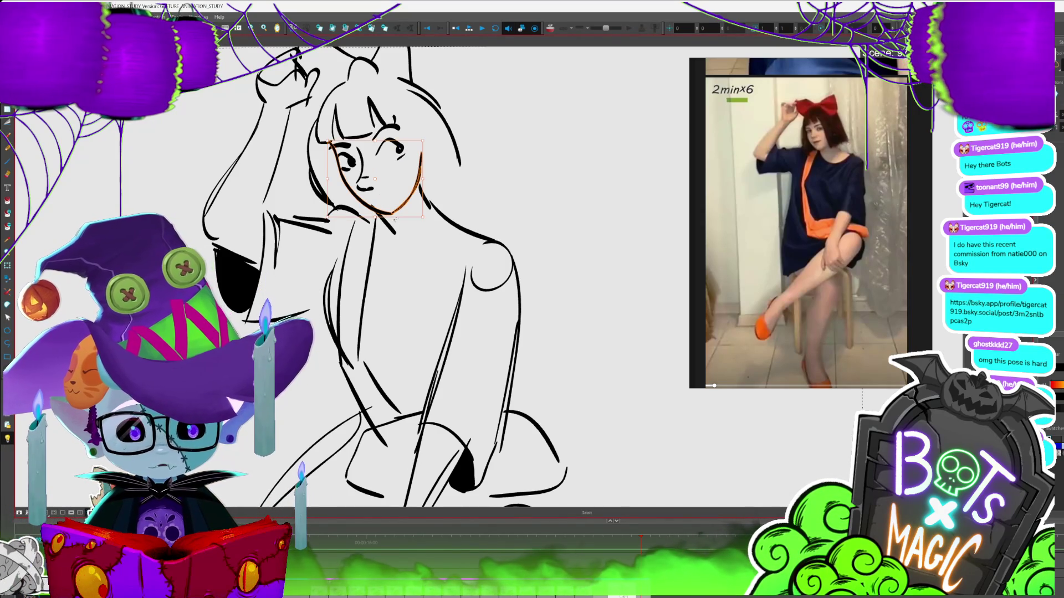
drag(375, 217, 379, 219)
key(alt+t)
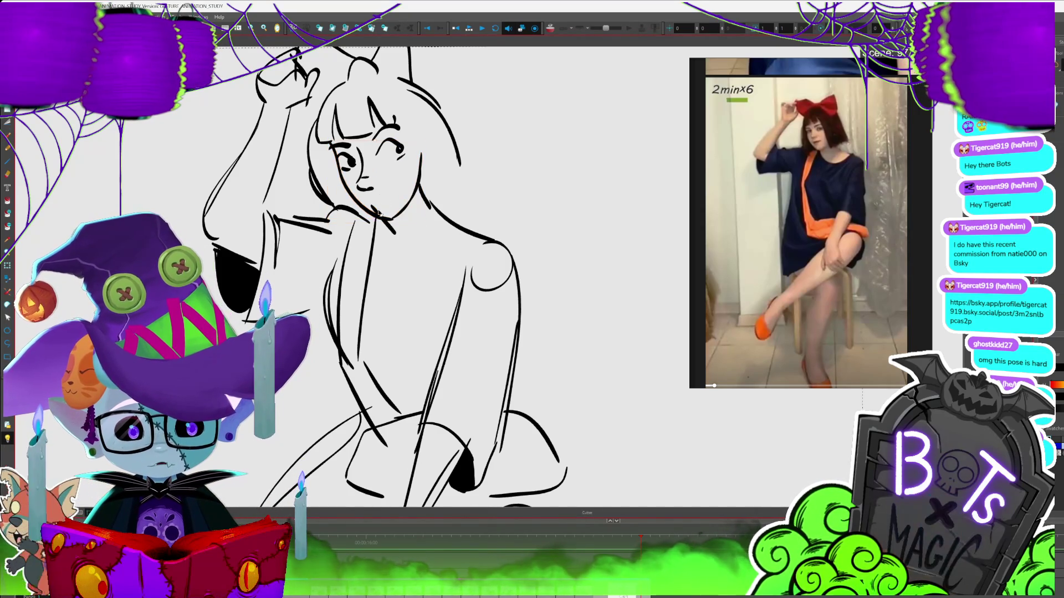
key(alt+i)
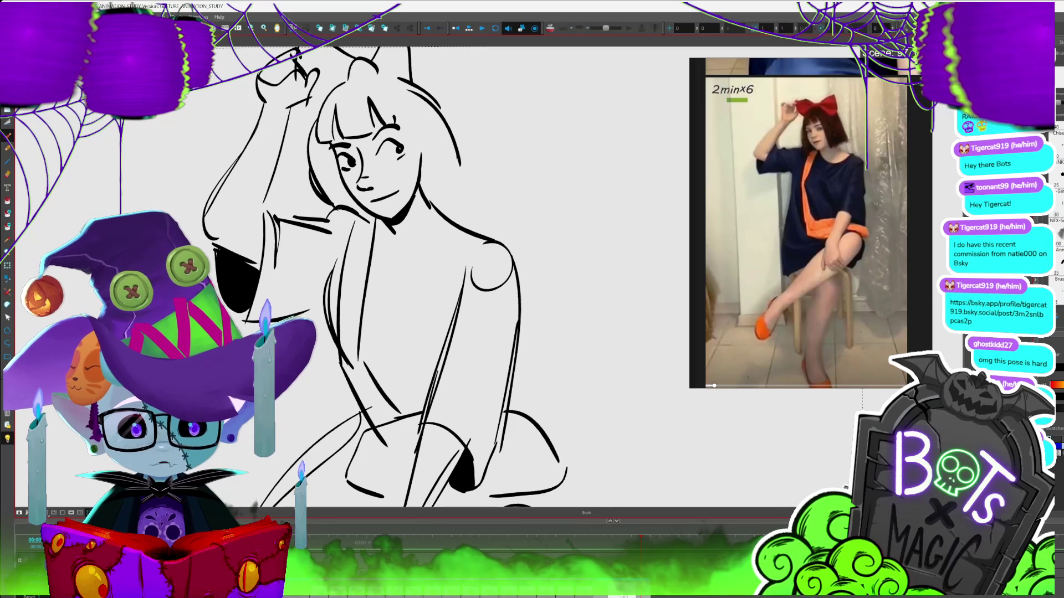
key(1)
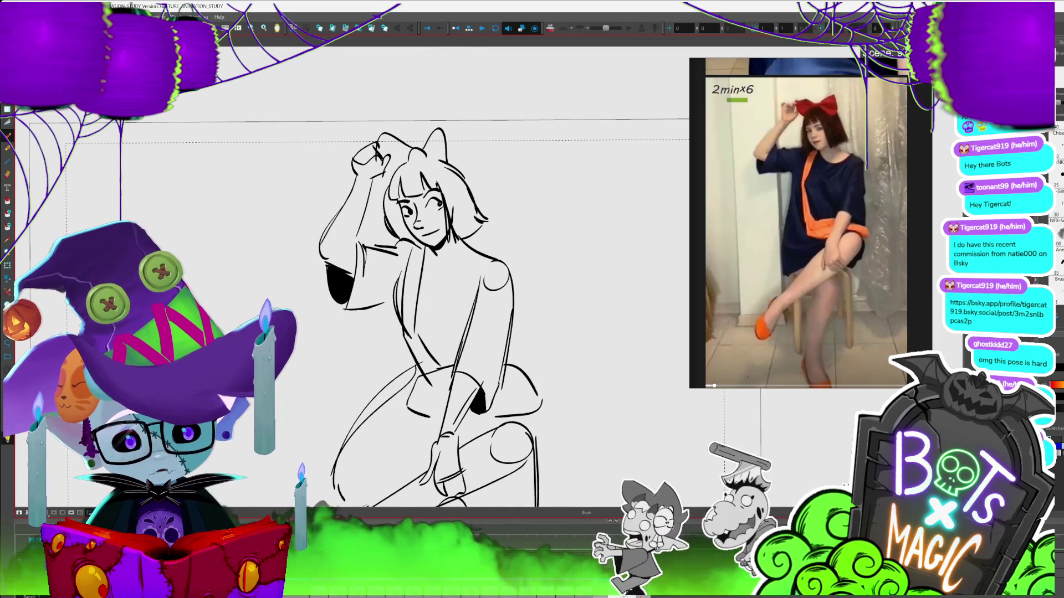
- Add a small curved stroke, then drag the seated-girl sketch to the upper left outside the frame
key(1)
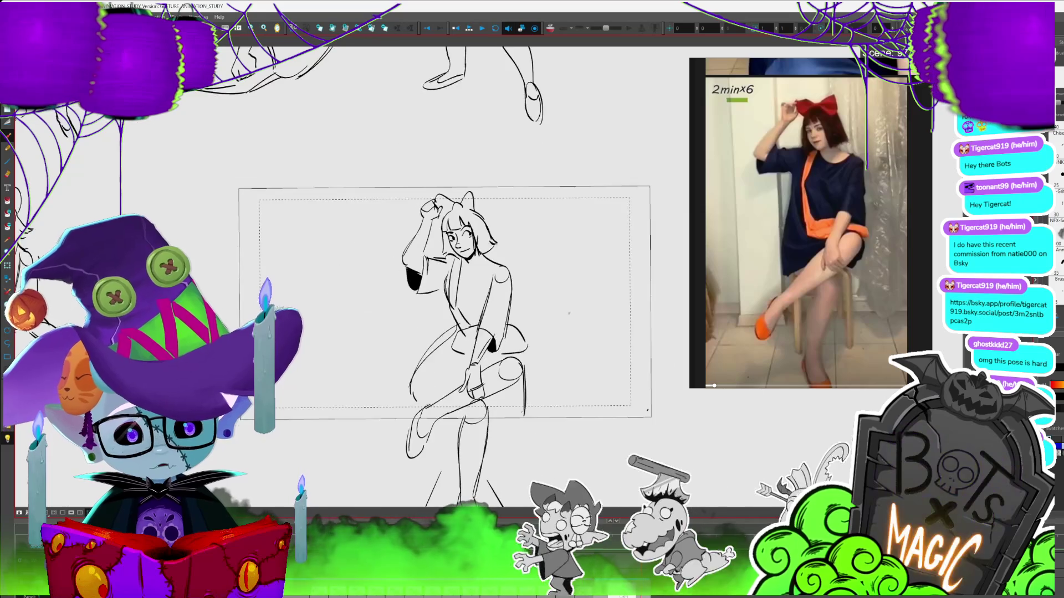
drag(444, 305, 376, 239)
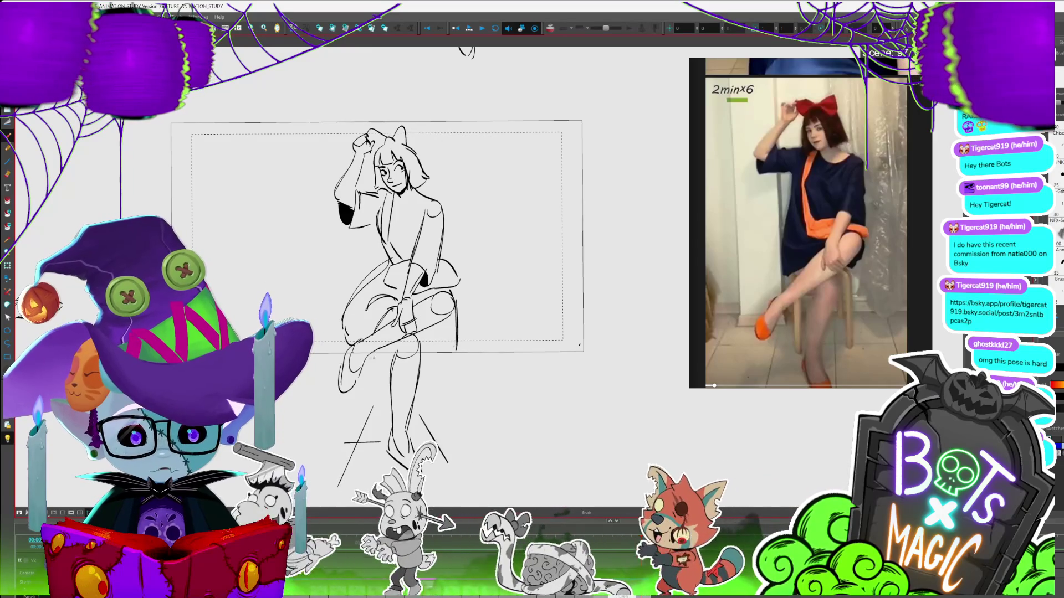
scroll(377, 238, down, 3)
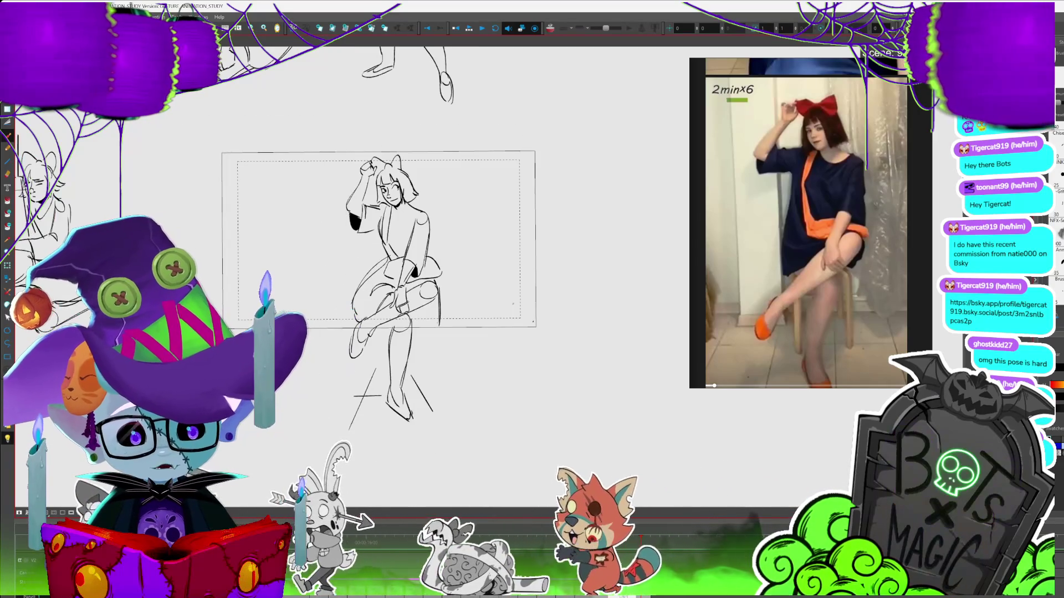
drag(456, 202, 470, 237)
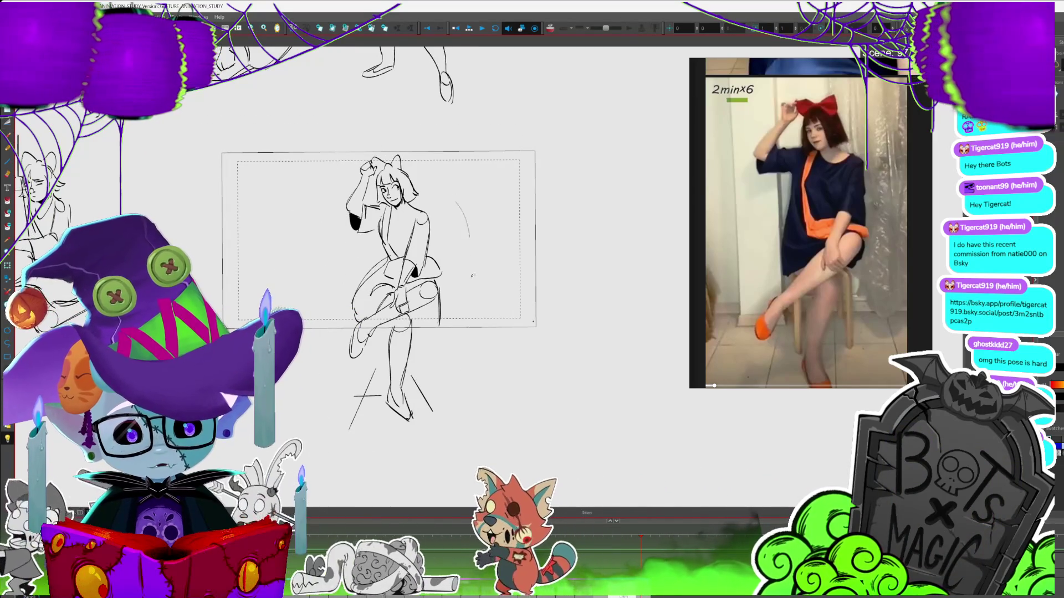
mouse_move(394, 239)
mouse_down()
mouse_move(262, 240)
mouse_move(170, 189)
mouse_up()
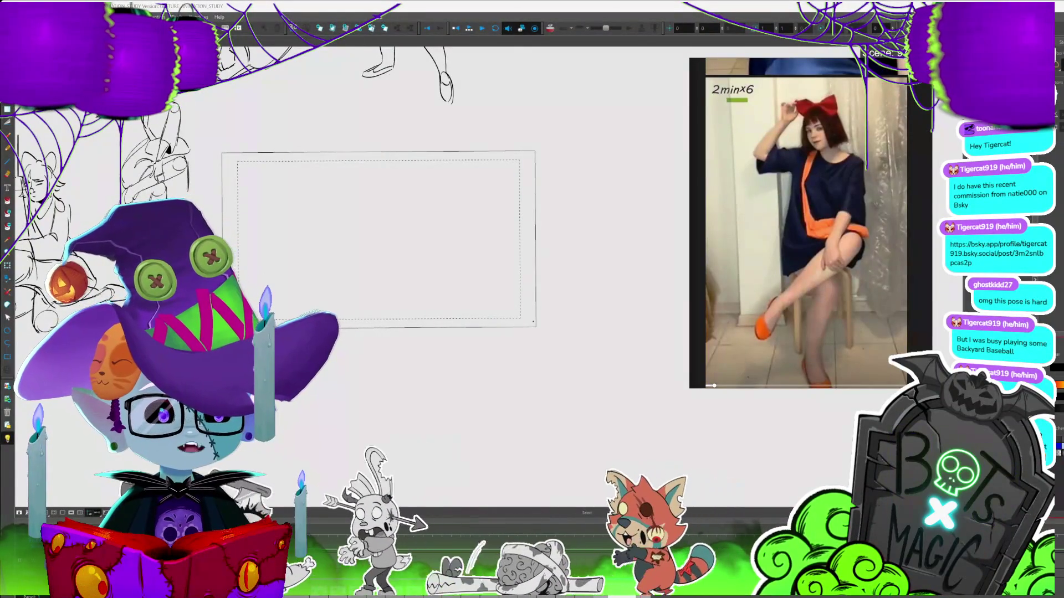
key(alt+Tab)
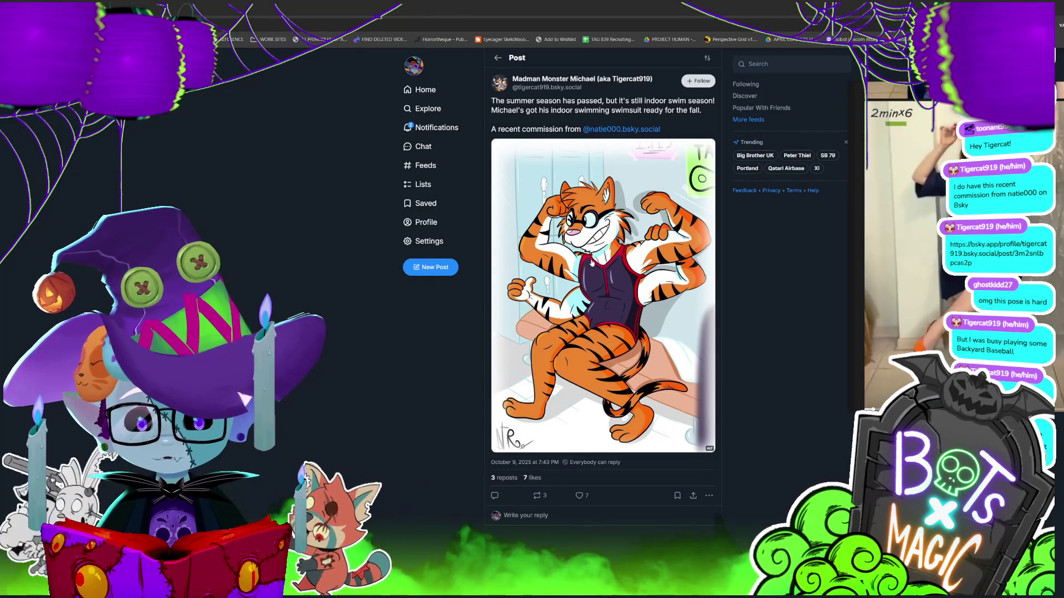
click(591, 263)
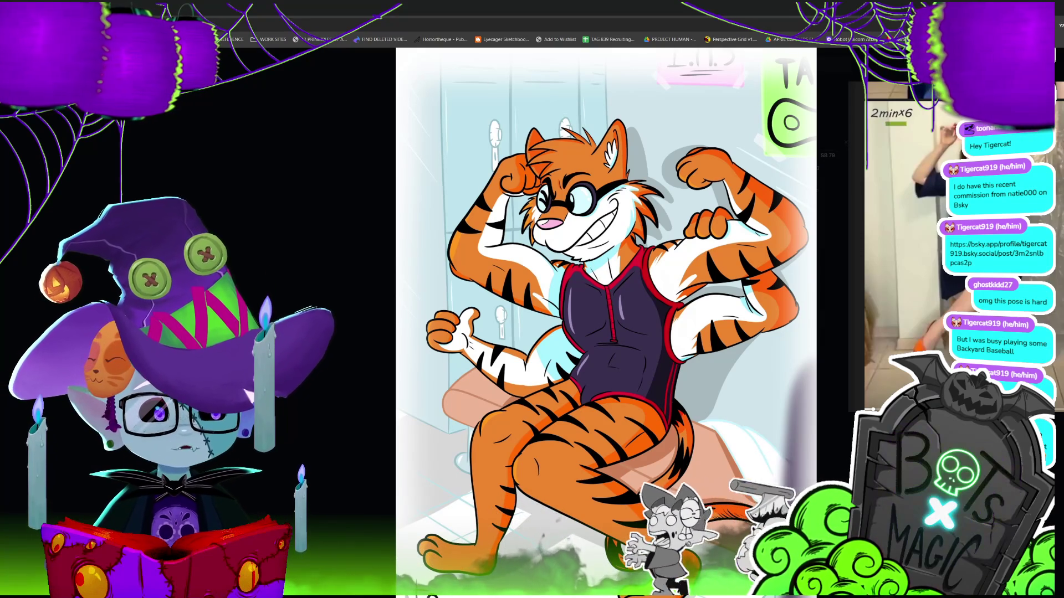
key(alt+Tab)
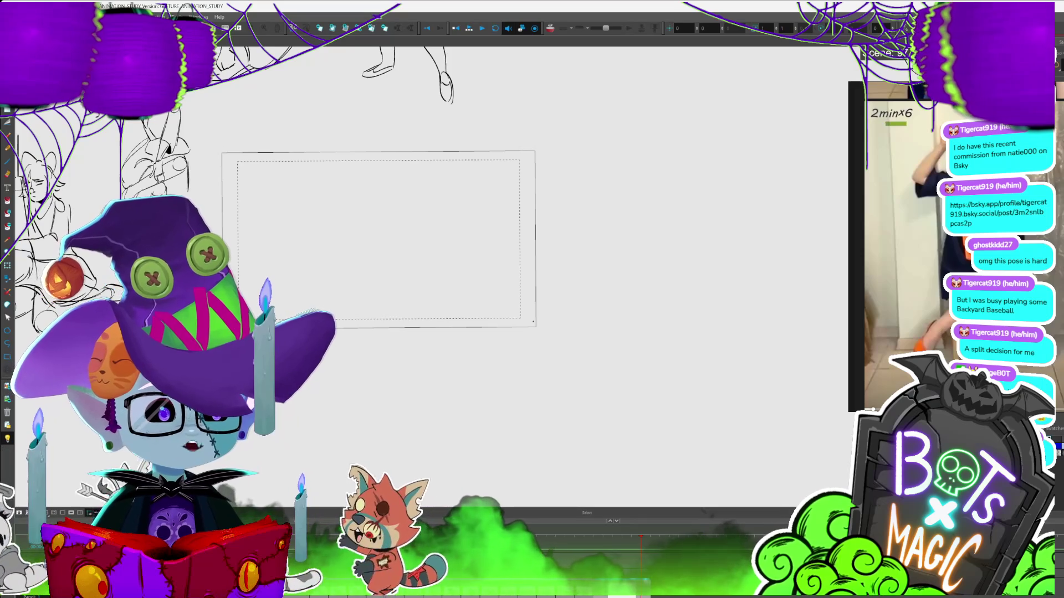
scroll(488, 238, left, 3)
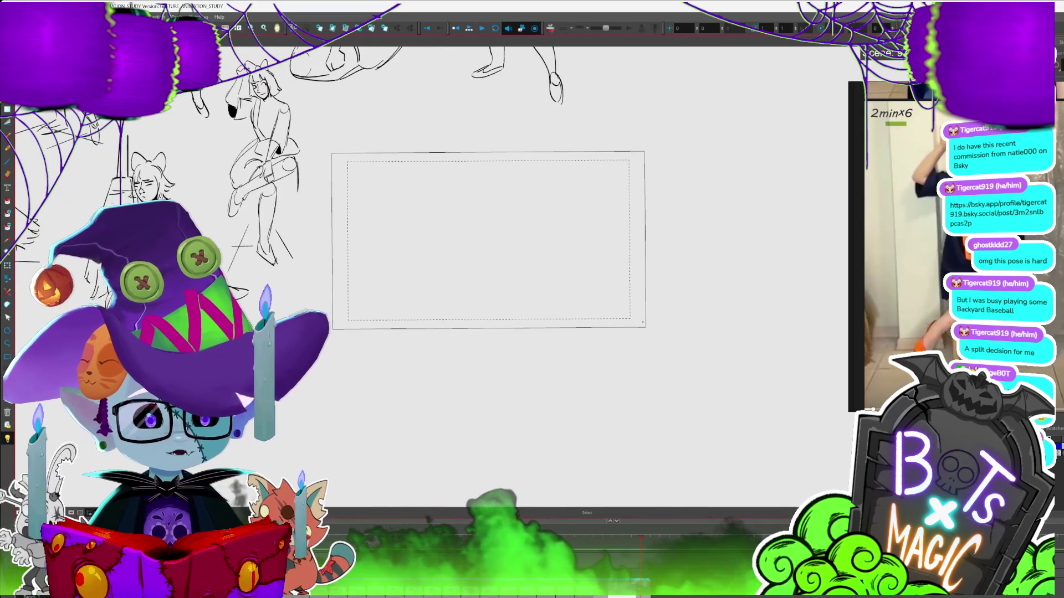
scroll(263, 211, up, 2)
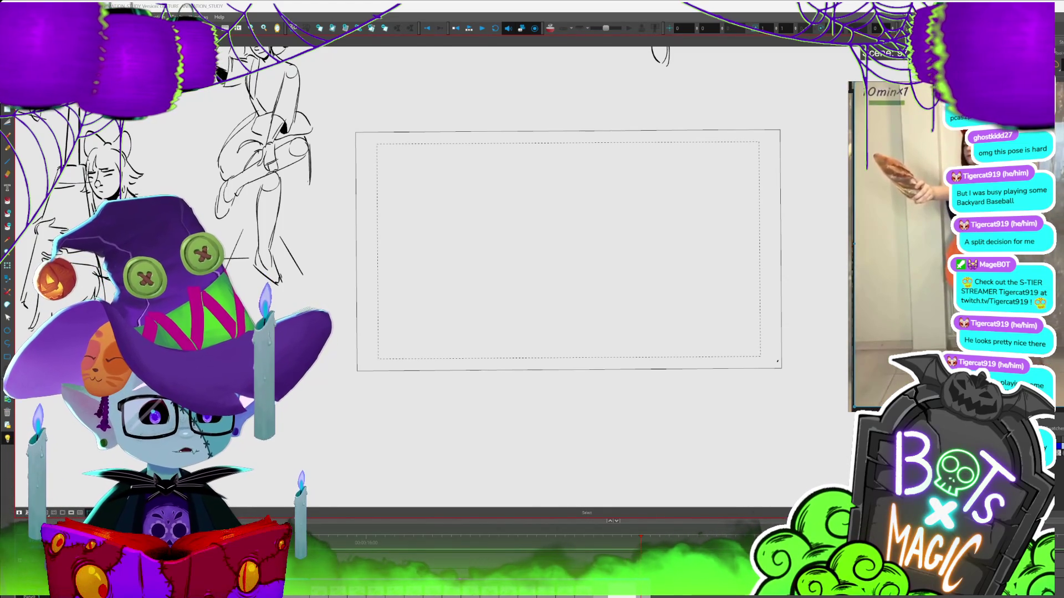
drag(1011, 89, 868, 65)
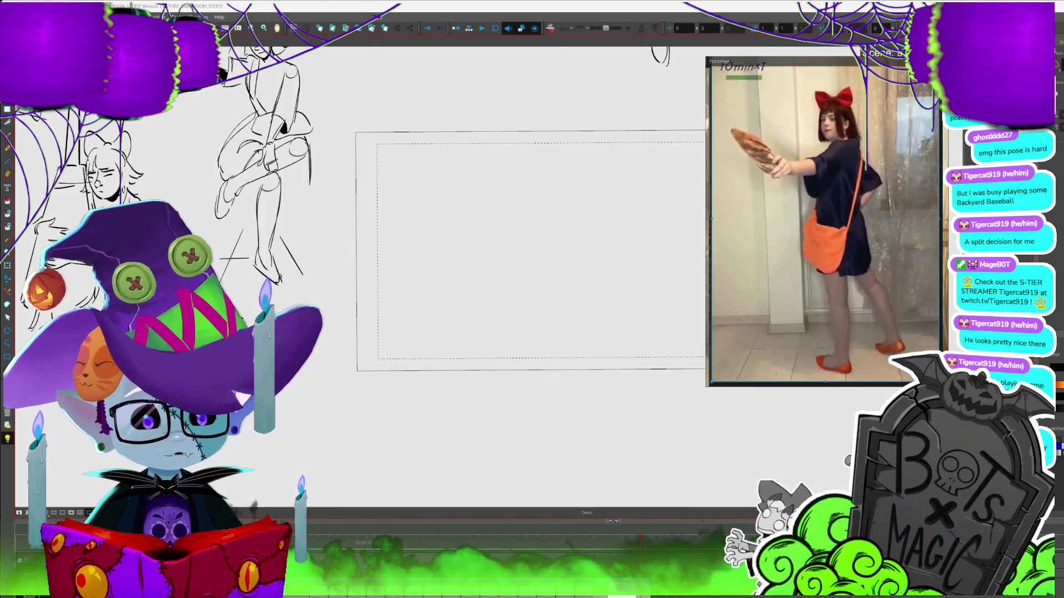
- With the Brush, add a curve to the lower-left side of the girl's head
scroll(388, 249, up, 3)
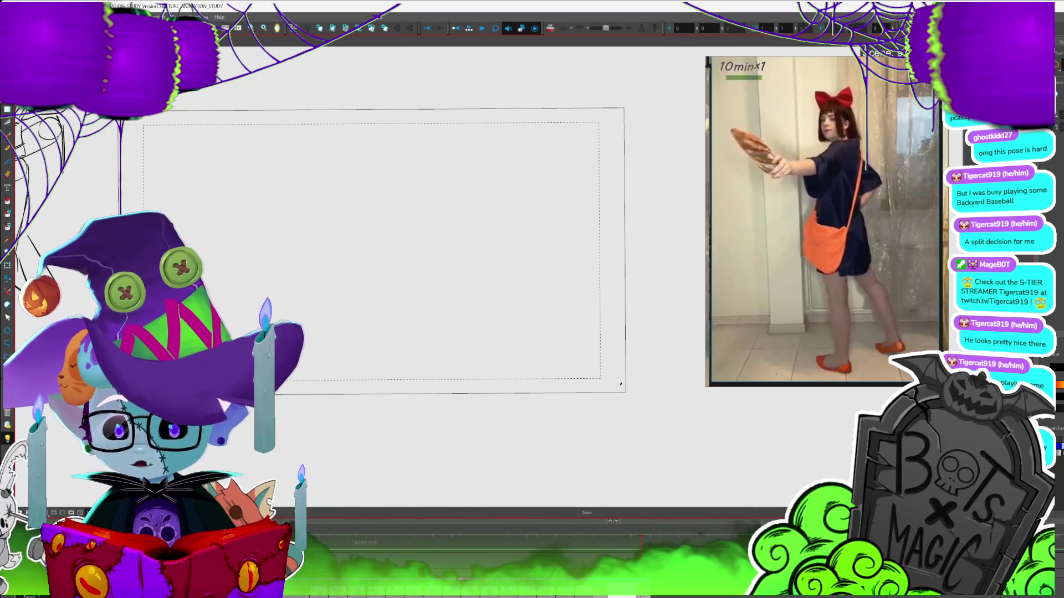
key(alt+b)
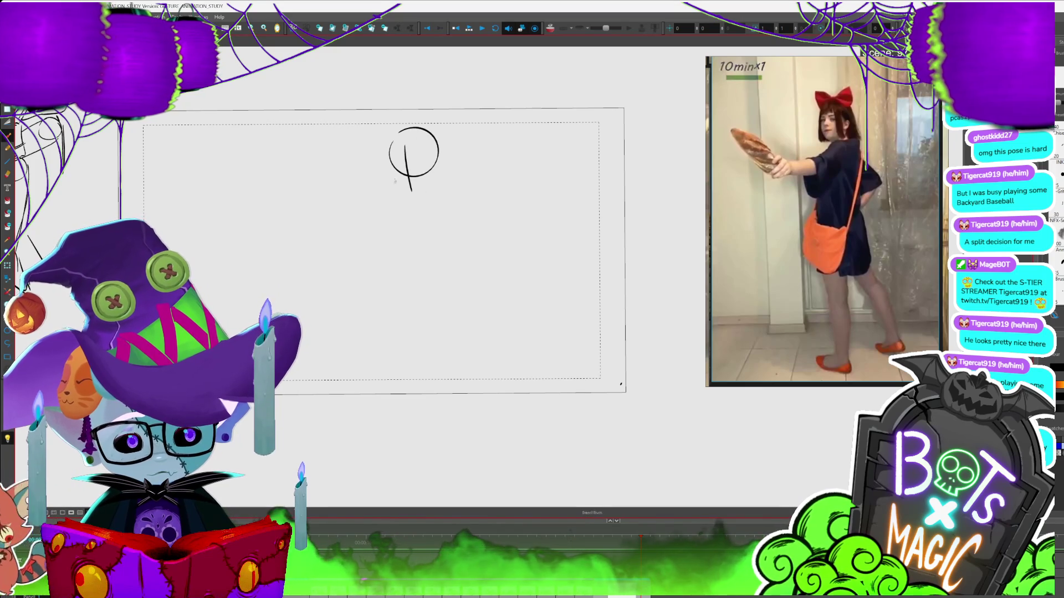
drag(391, 145, 408, 196)
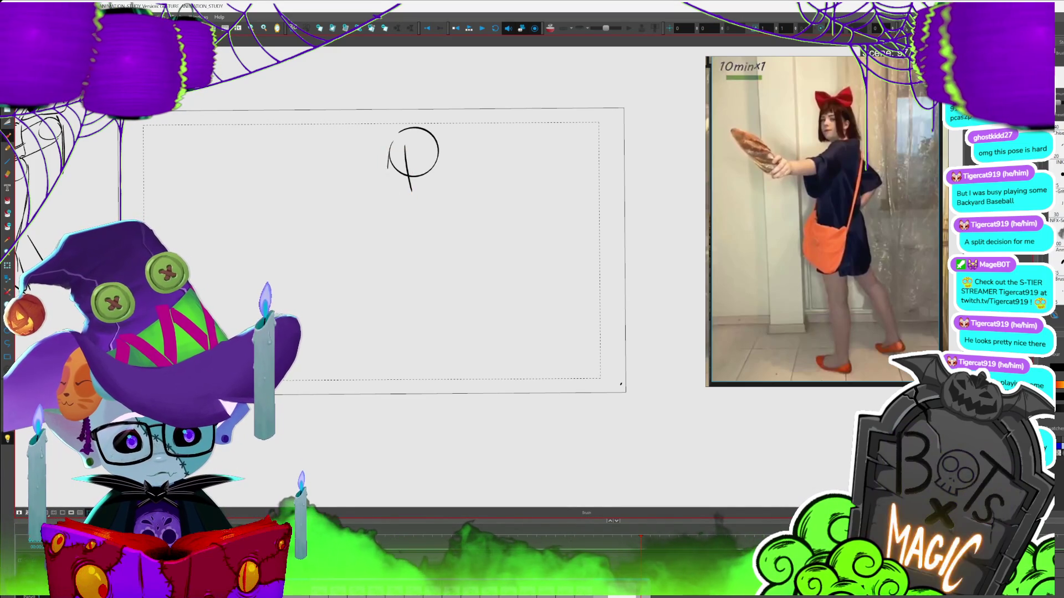
- Check the head strokes, then sketch the bow above the head and the chin curve
key(alt+s)
click(410, 199)
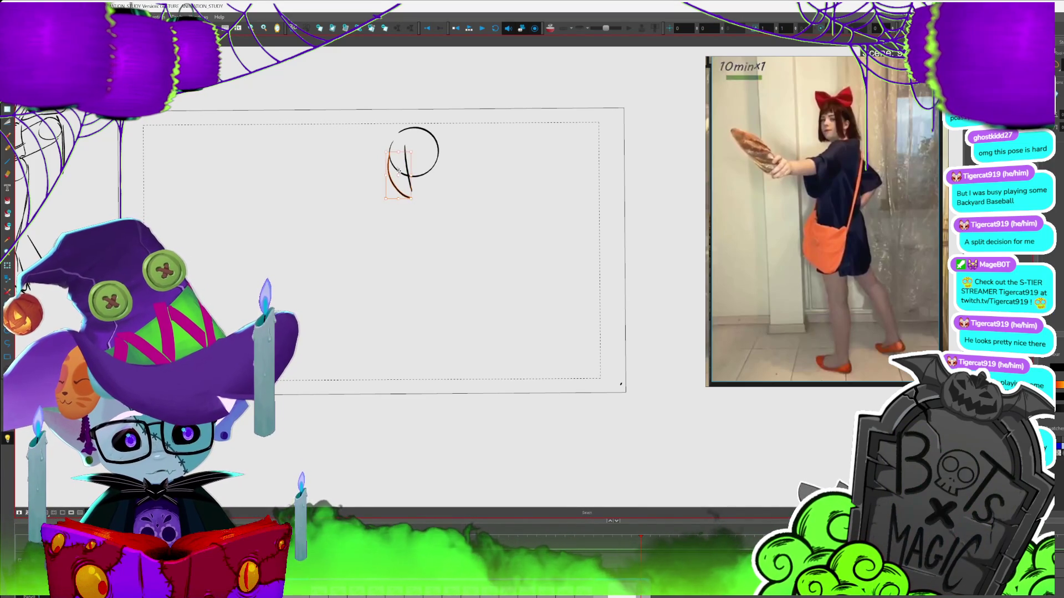
key(alt+b)
key(alt+s)
click(443, 160)
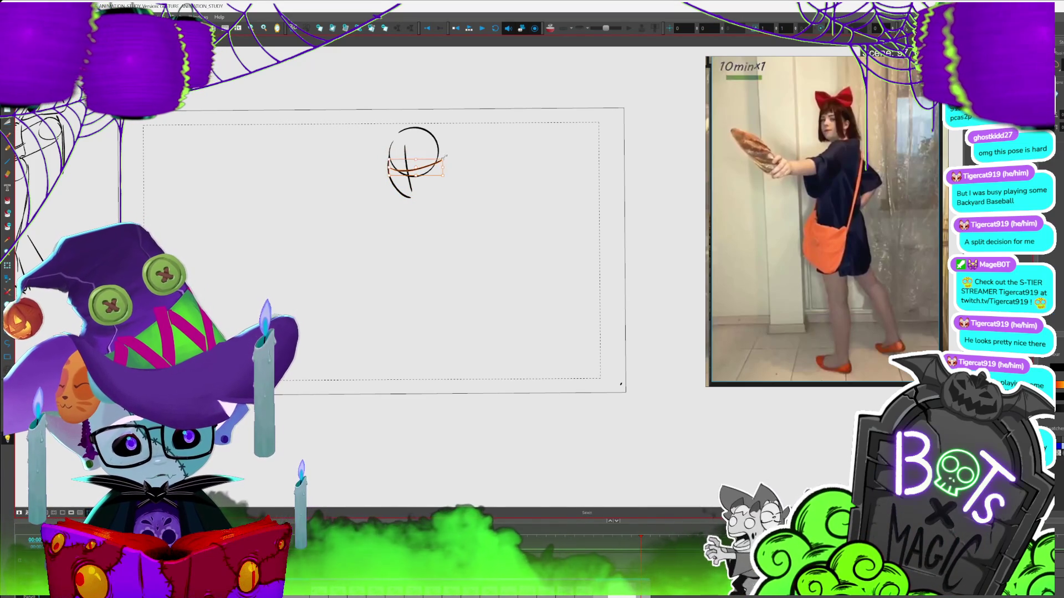
key(alt+b)
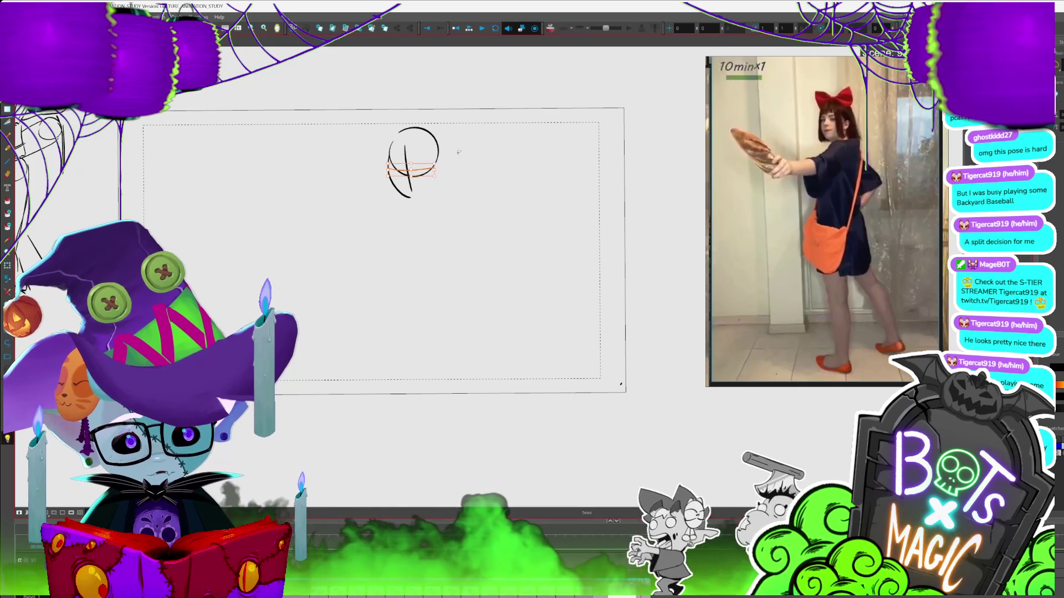
mouse_move(404, 128)
mouse_down()
mouse_move(419, 127)
mouse_move(409, 118)
mouse_move(450, 138)
mouse_up()
mouse_move(398, 203)
mouse_down()
mouse_move(431, 202)
mouse_move(411, 215)
mouse_up()
- Sketch the neck and shoulders, the hand gripping the bread, and a crease in the loaf
mouse_move(350, 235)
mouse_down()
mouse_move(390, 242)
mouse_move(394, 216)
mouse_up()
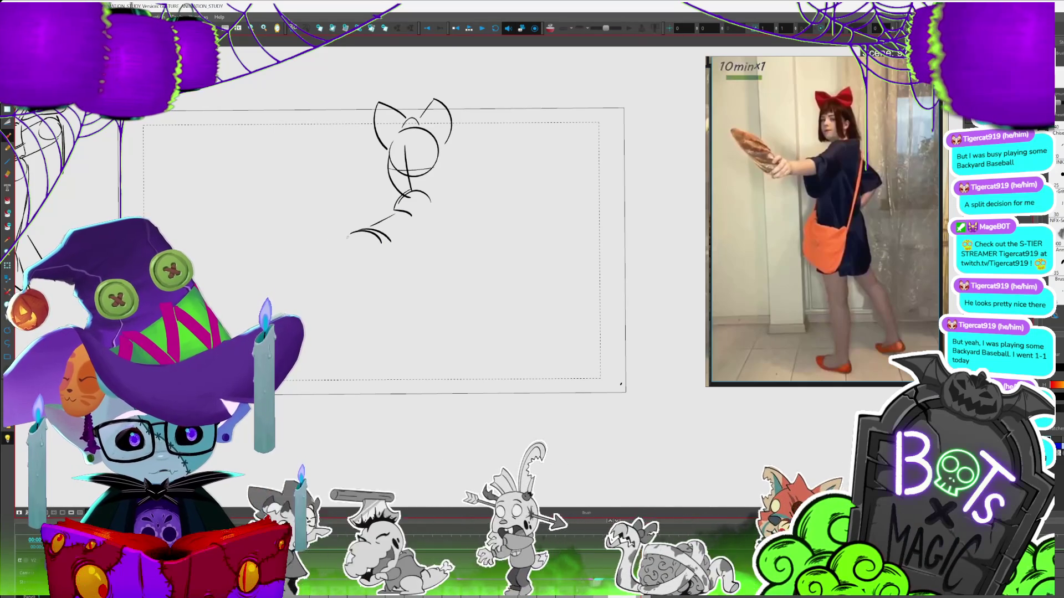
mouse_move(286, 241)
mouse_down()
mouse_move(311, 236)
mouse_move(296, 266)
mouse_up()
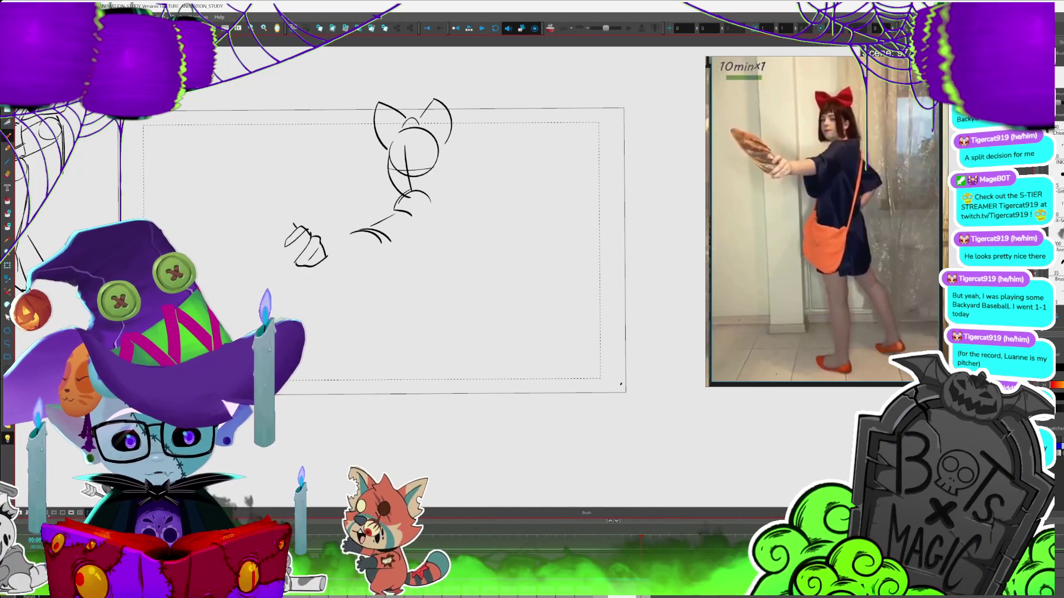
drag(276, 212, 268, 233)
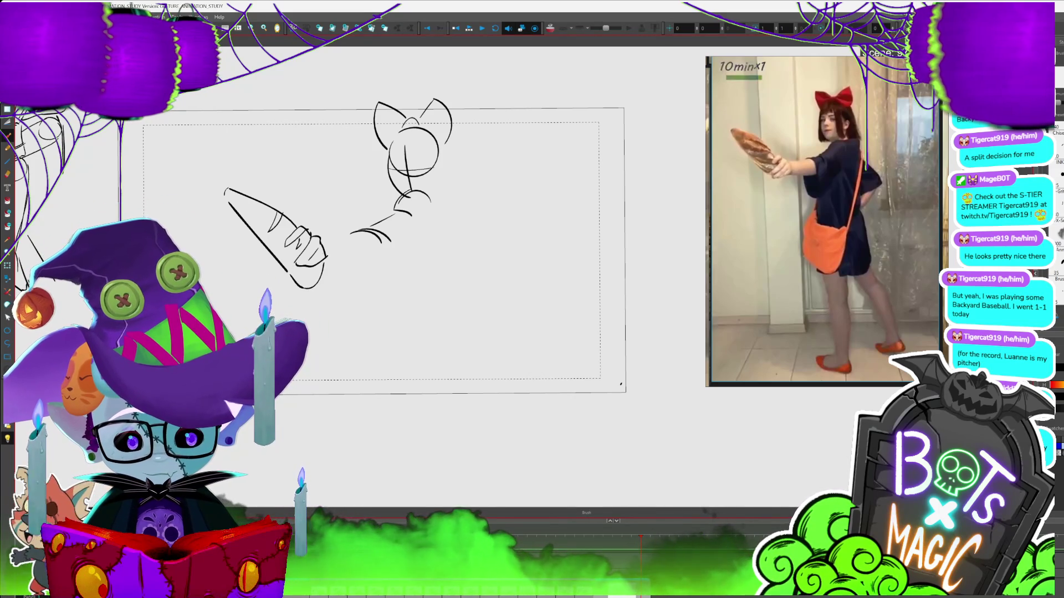
key(alt+shift+b)
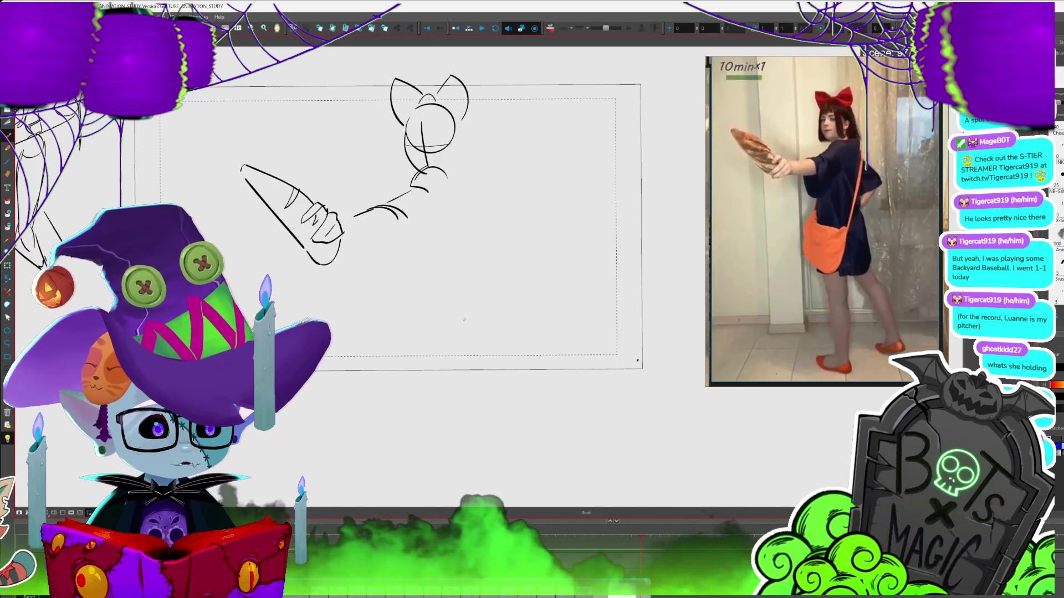
scroll(338, 228, down, 1)
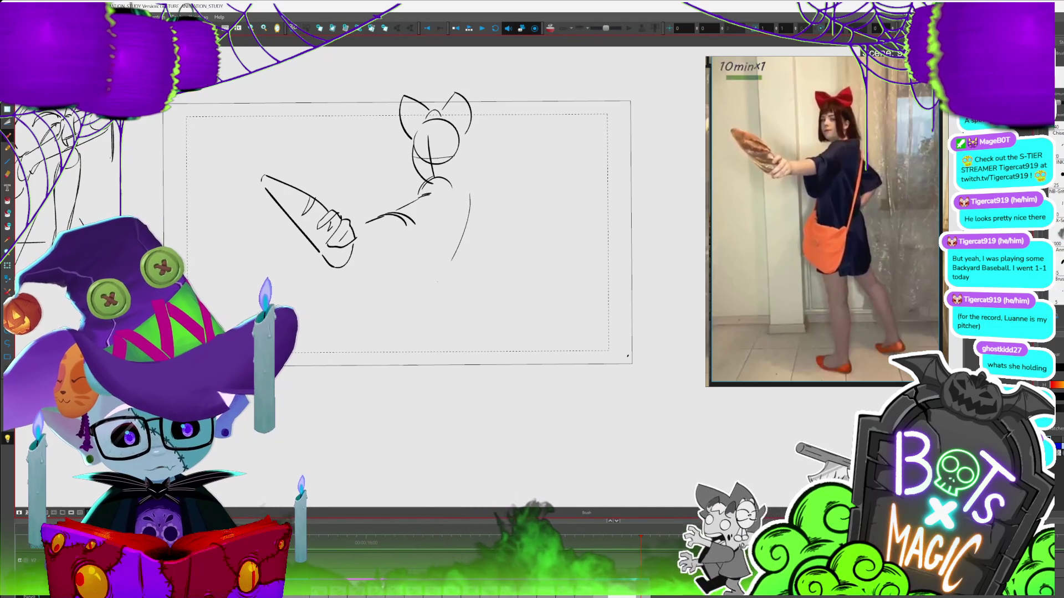
- Delete a stray body stroke, draw the U-shaped sleeve and a straighter hand-to-arm line
key(alt+s)
click(472, 234)
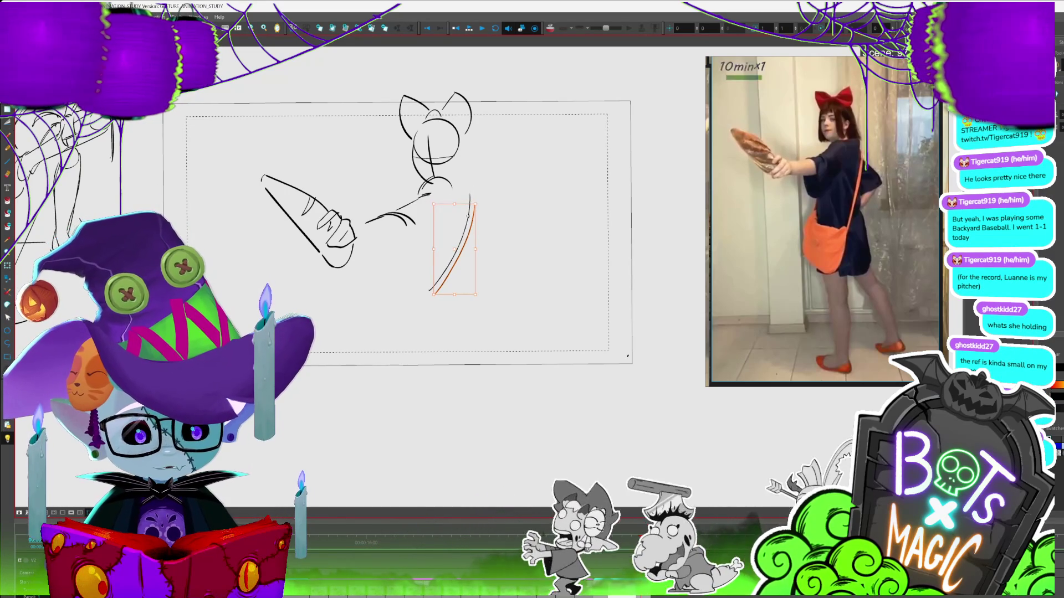
key(Delete)
key(alt+b)
mouse_move(369, 248)
mouse_down()
mouse_move(401, 224)
mouse_move(386, 236)
mouse_up()
click(372, 253)
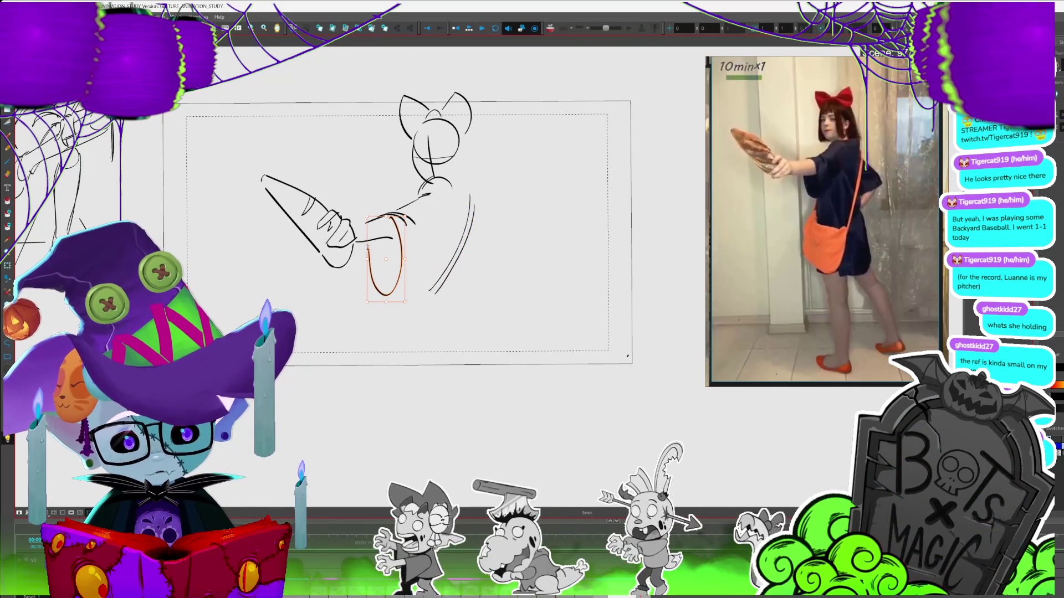
click(357, 242)
key(Delete)
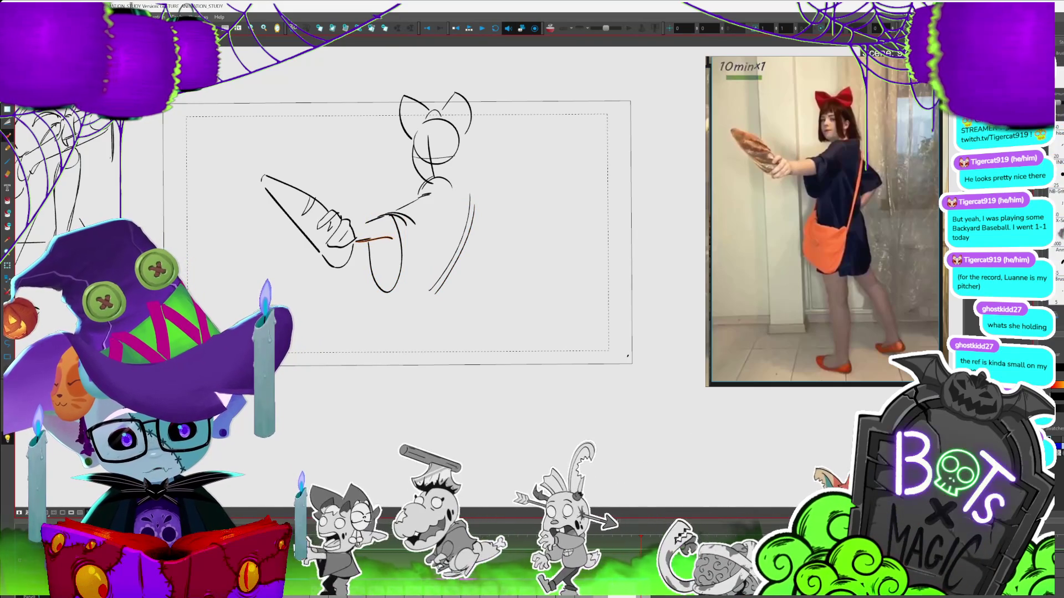
drag(356, 242, 401, 237)
- Fill the sleeve solid black and add the arm's back line and a longer right side
click(392, 269)
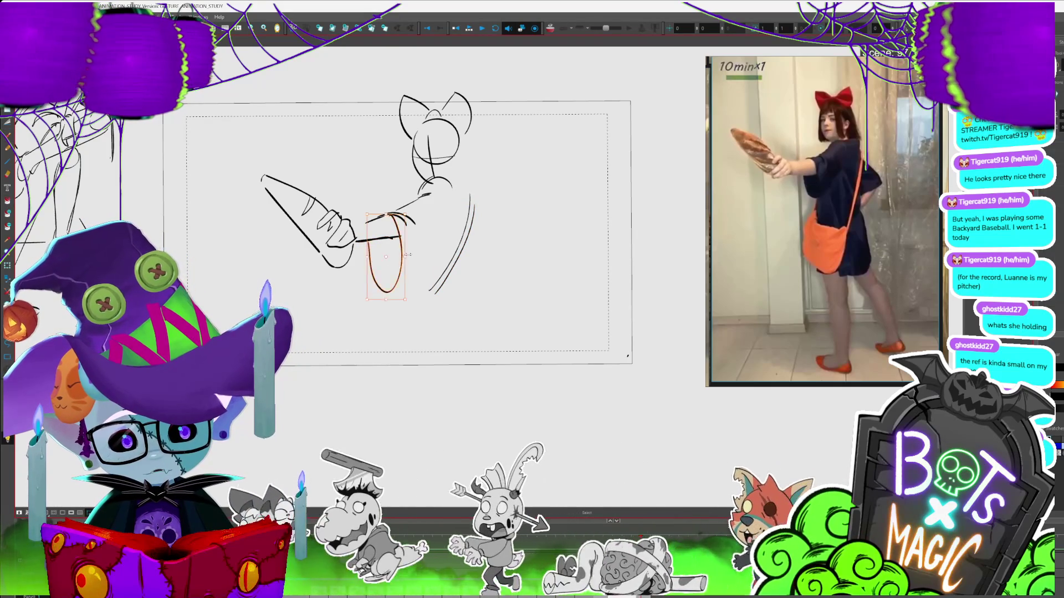
key(Delete)
click(382, 261)
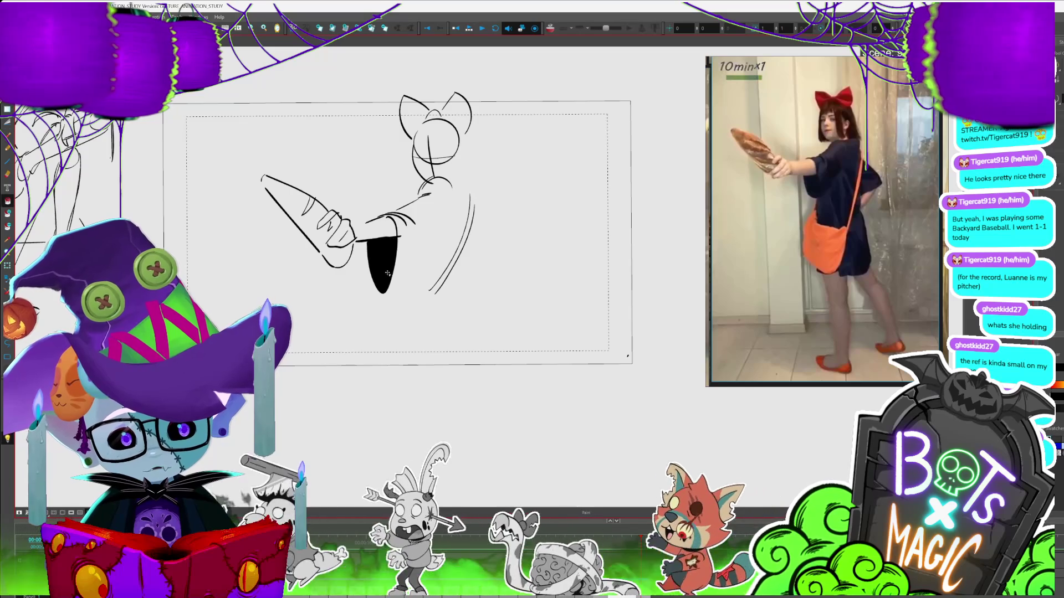
scroll(463, 354, down, 1)
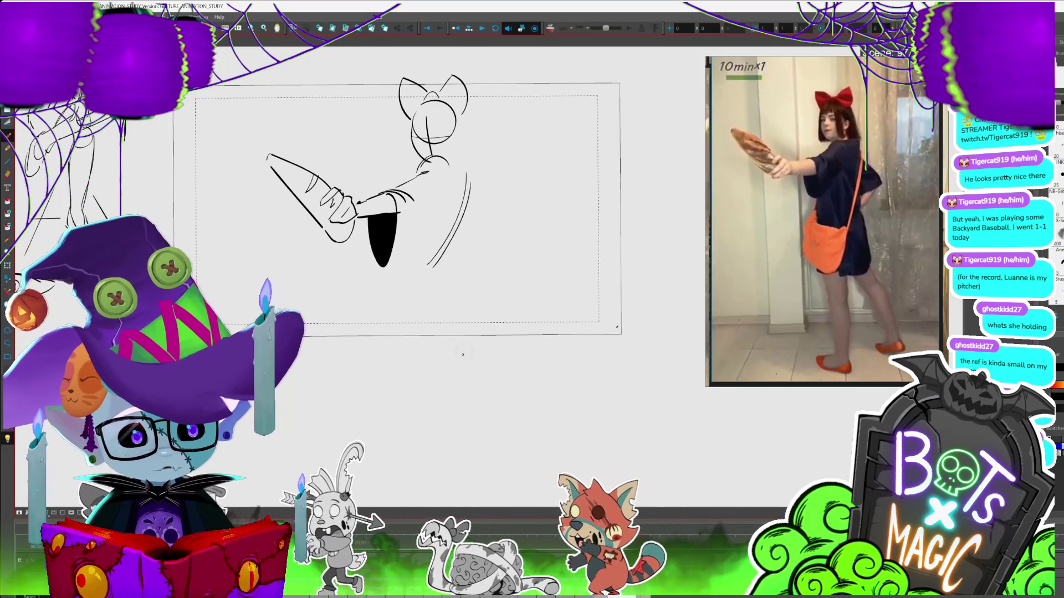
drag(412, 251, 393, 262)
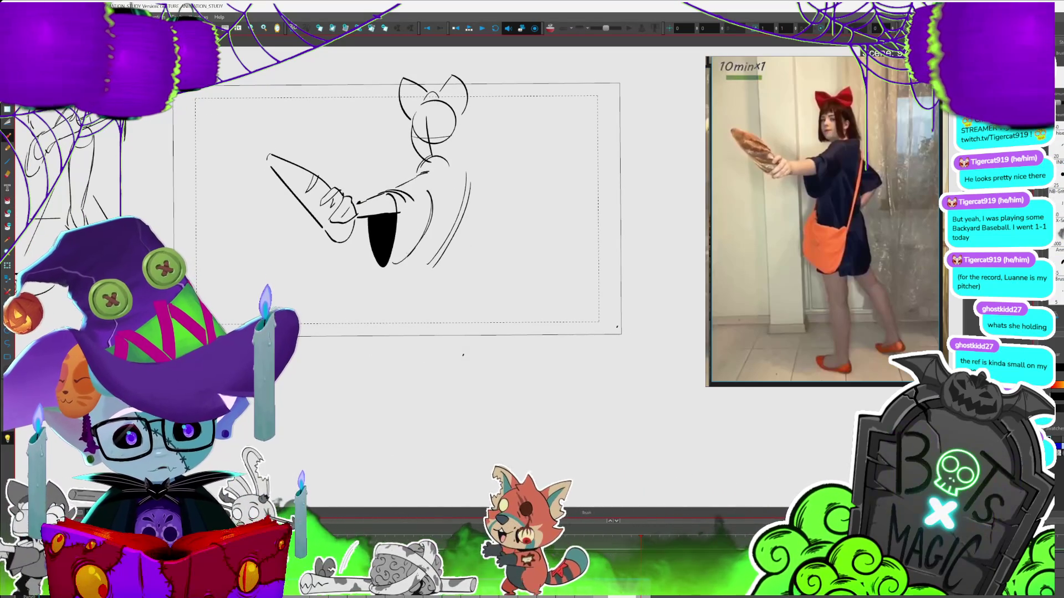
drag(433, 193, 415, 250)
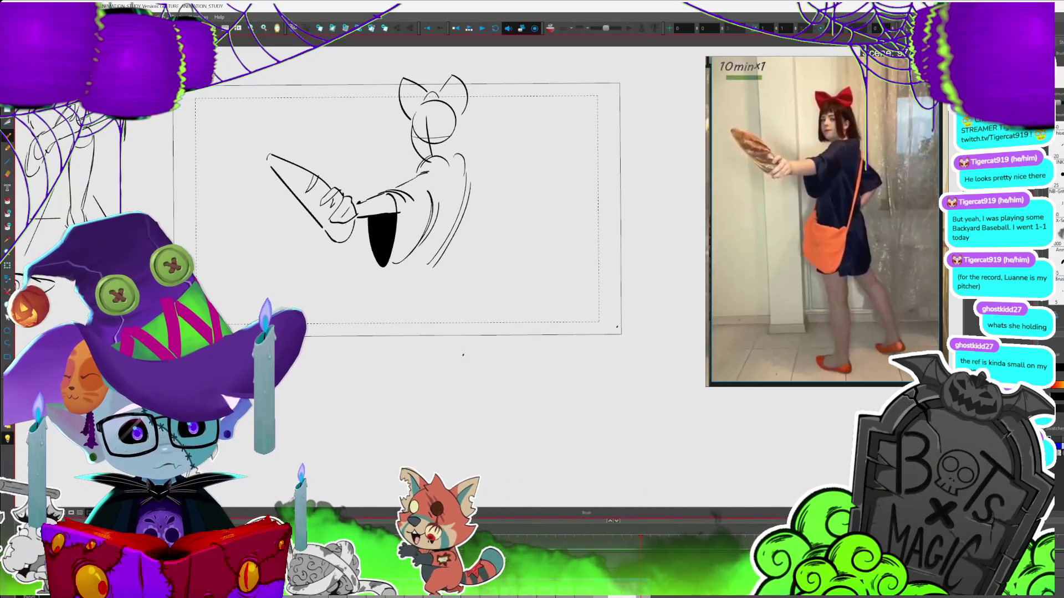
drag(502, 209, 472, 246)
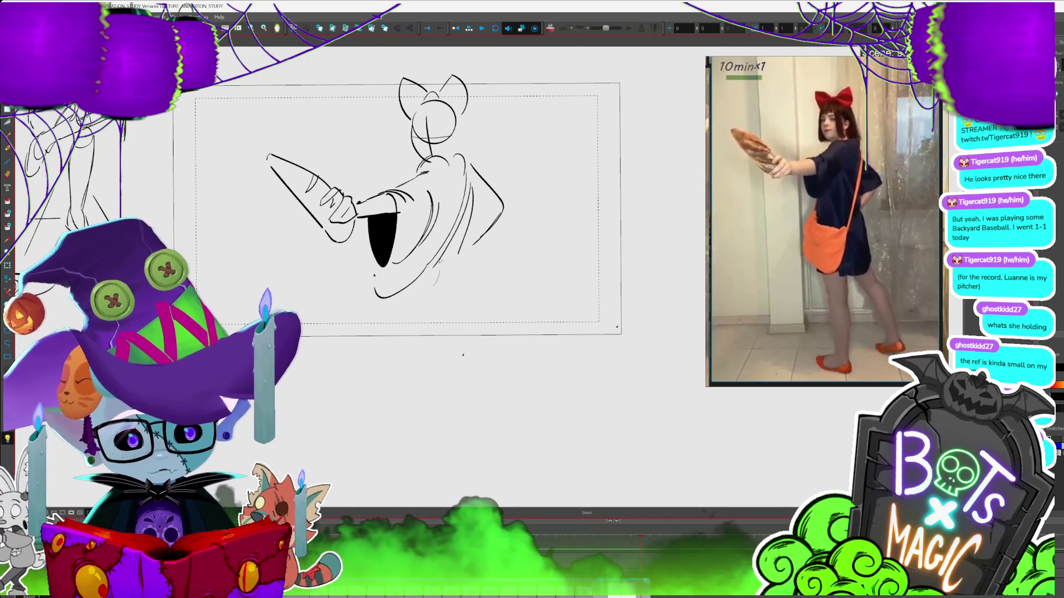
- Replace the old lower-body strokes with a new dress hem and body line
key(alt+b)
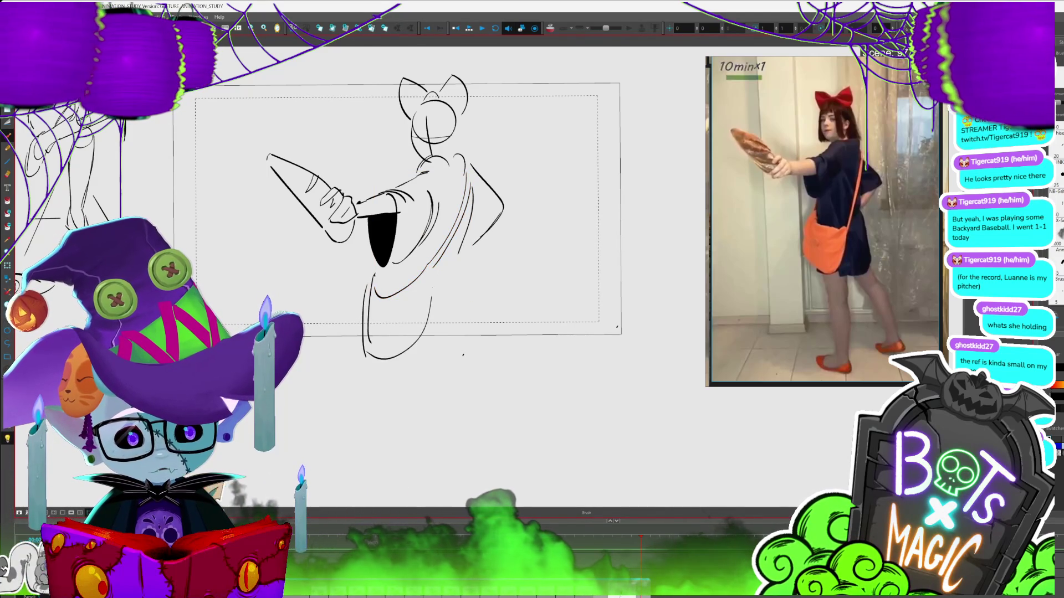
key(Delete)
key(alt+b)
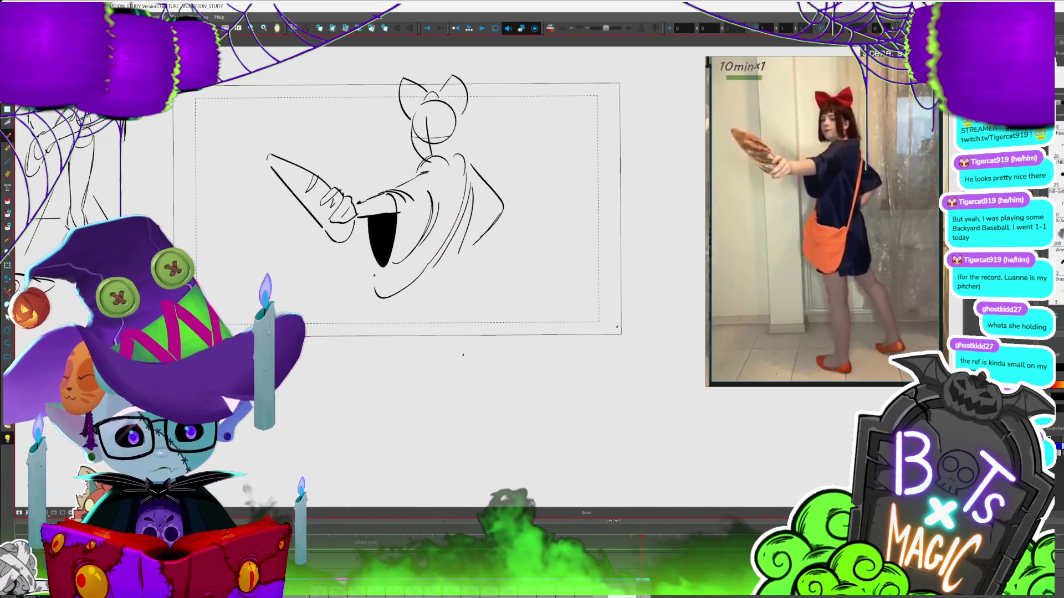
drag(355, 368, 419, 324)
drag(431, 270, 381, 355)
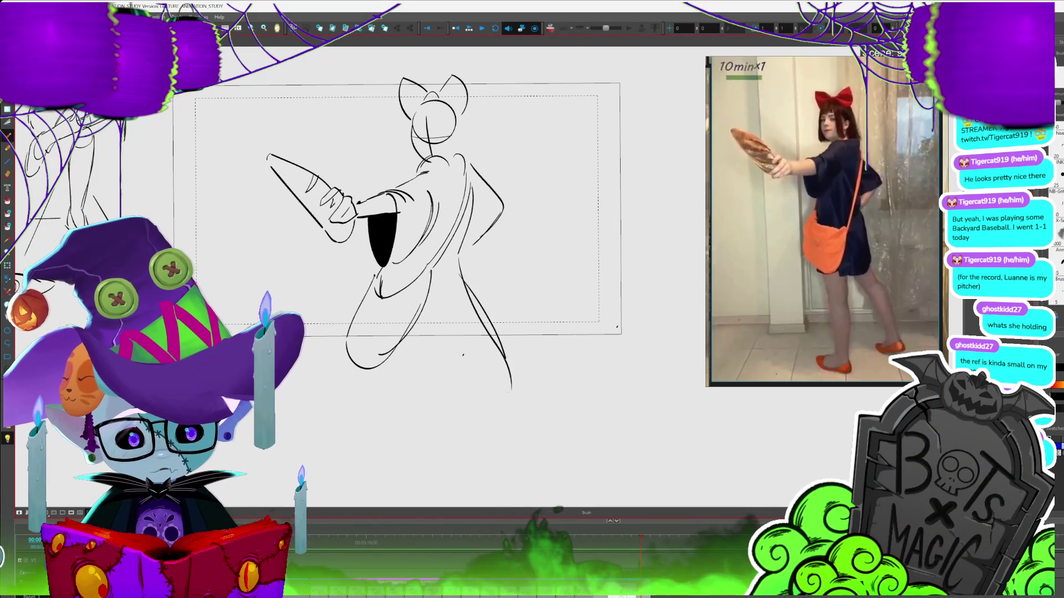
scroll(208, 83, down, 2)
key(alt+s)
click(474, 336)
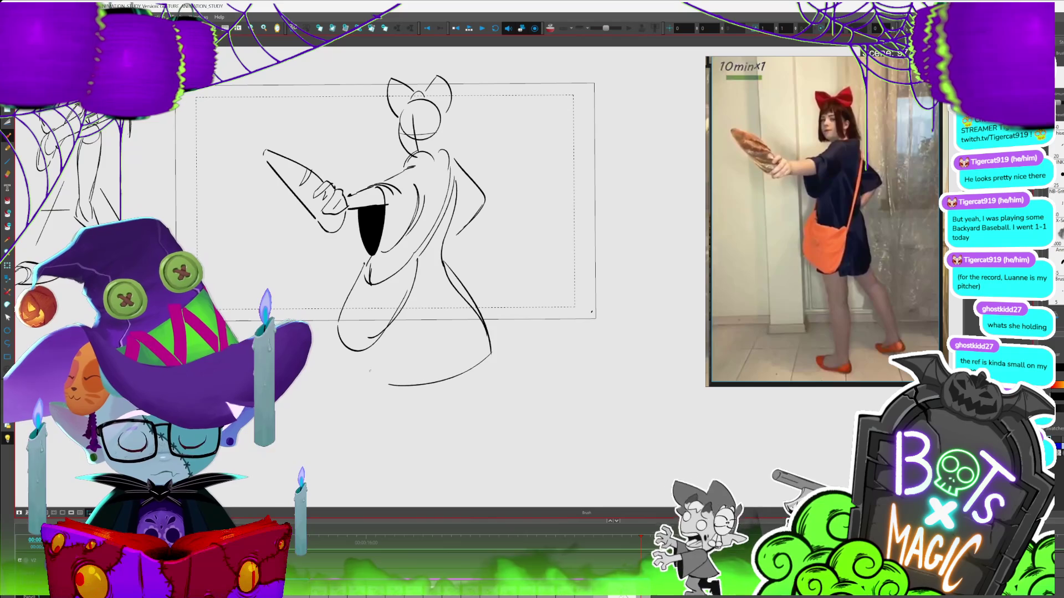
- Draw the legs below the dress and a ground line with cross strokes under the feet
drag(370, 371, 360, 312)
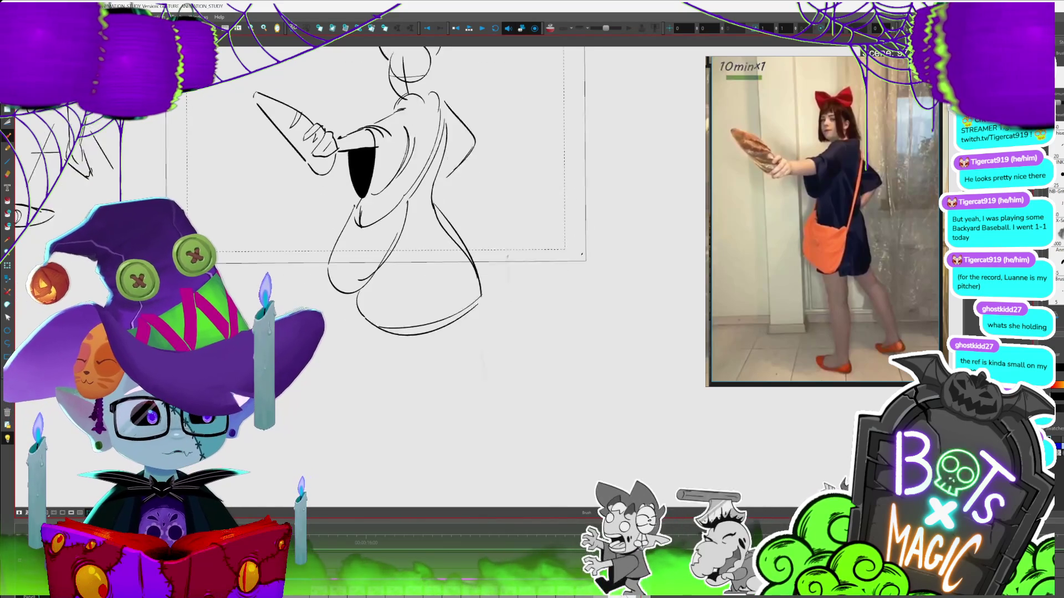
drag(507, 257, 504, 235)
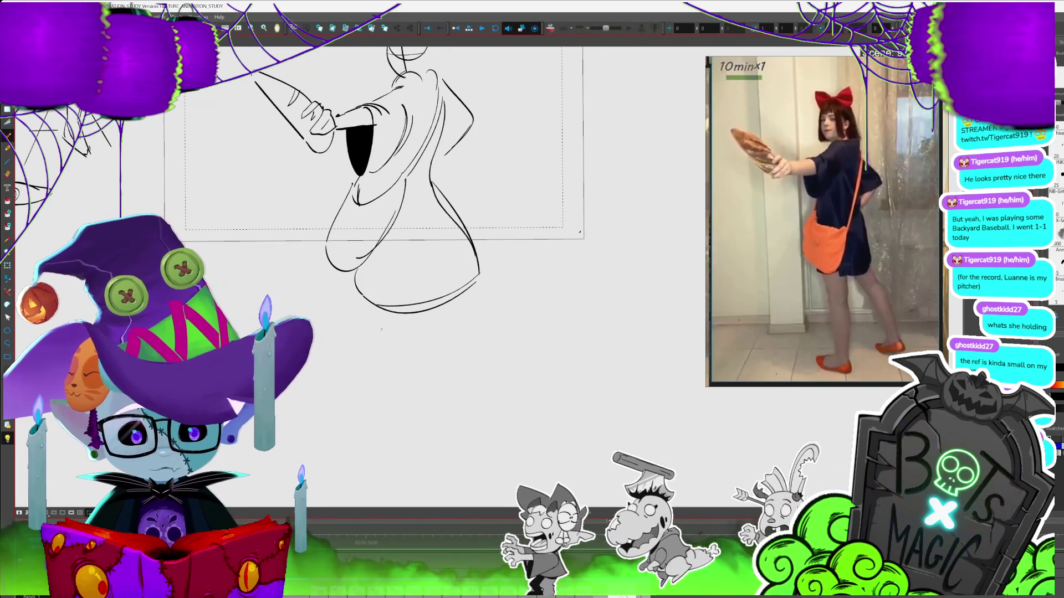
drag(380, 310, 400, 433)
mouse_move(419, 313)
mouse_down()
mouse_move(416, 441)
mouse_move(454, 448)
mouse_up()
drag(492, 385, 411, 475)
drag(459, 403, 486, 408)
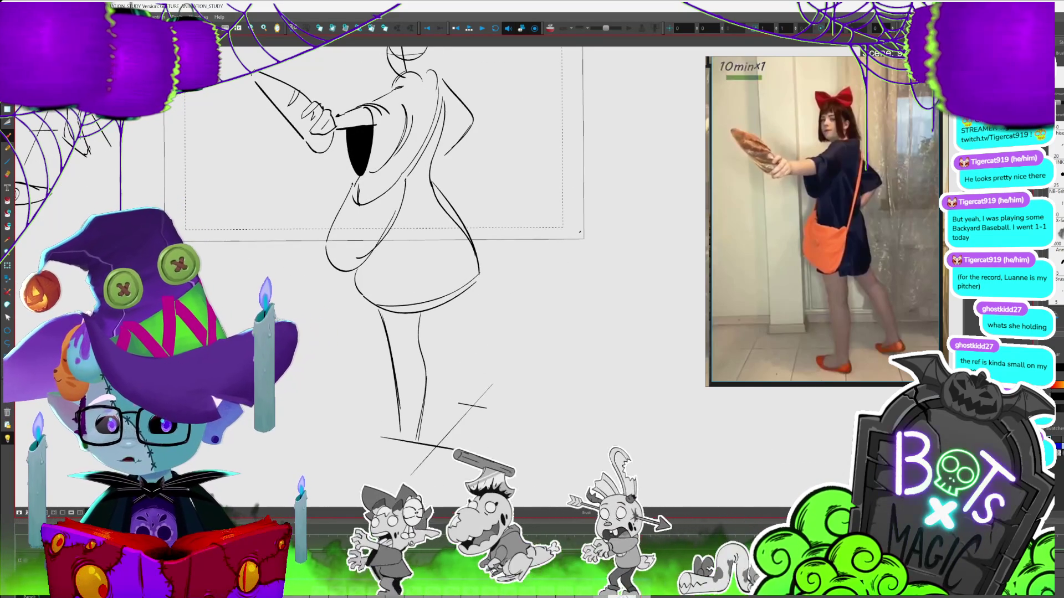
- Sketch the foot strokes at the ground line and the line of the back leg
mouse_move(498, 277)
mouse_down()
mouse_move(449, 150)
mouse_move(465, 144)
mouse_move(462, 213)
mouse_up()
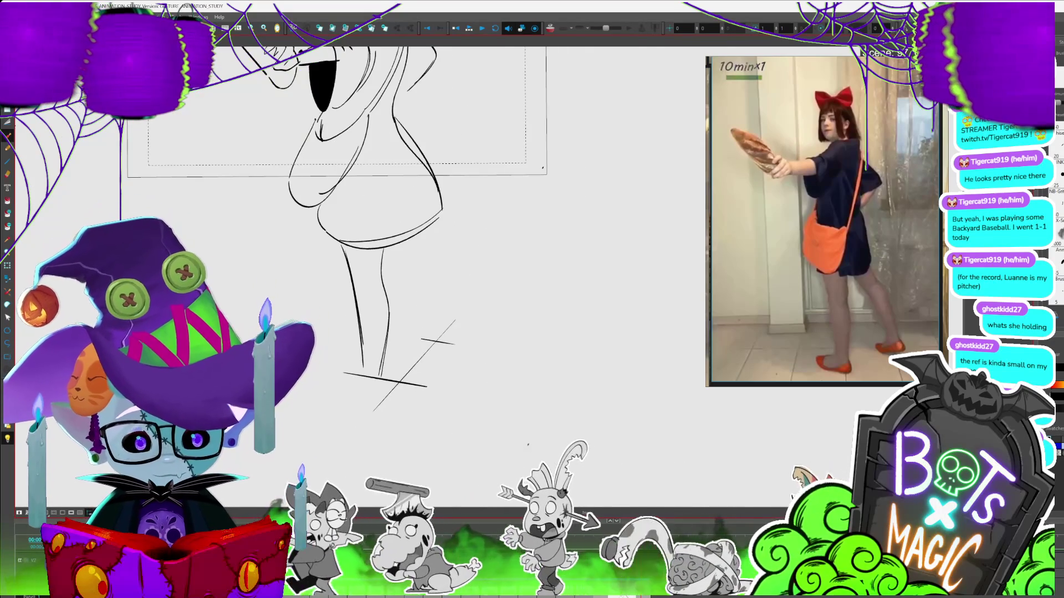
scroll(388, 222, down, 5)
scroll(388, 222, up, 4)
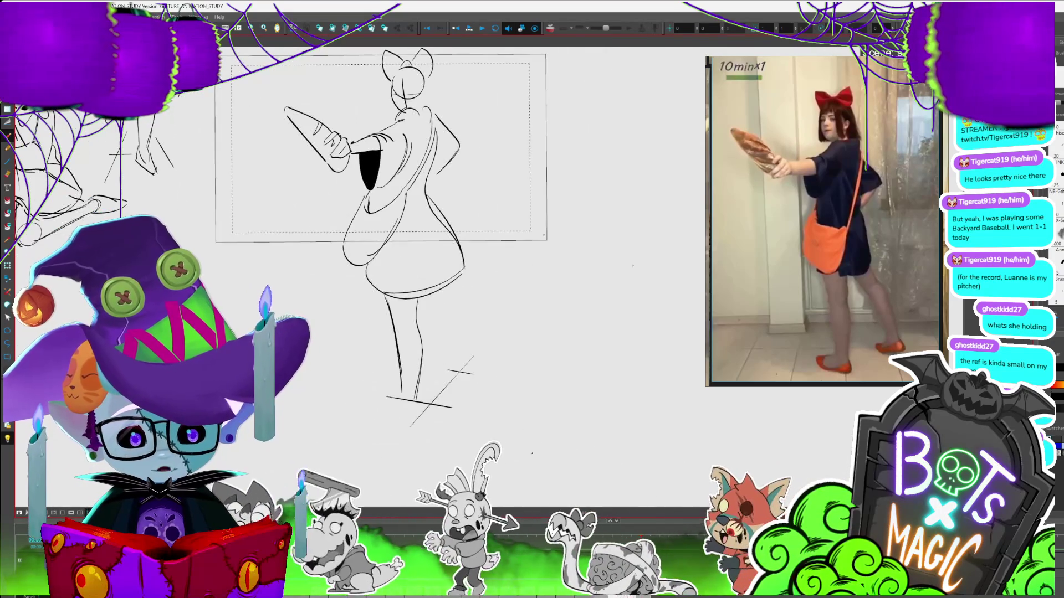
drag(391, 396, 413, 411)
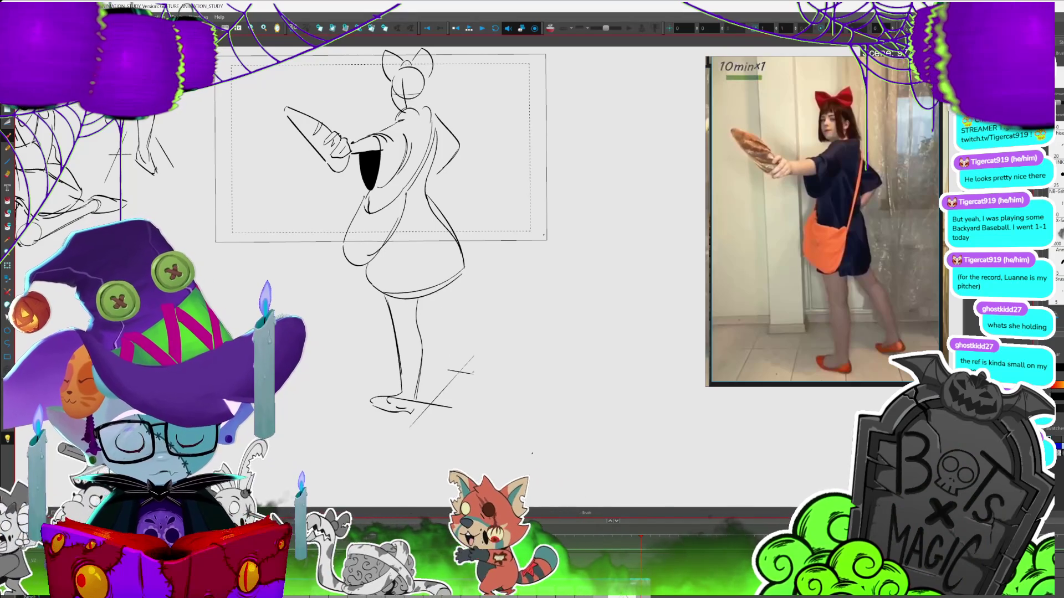
drag(468, 368, 493, 371)
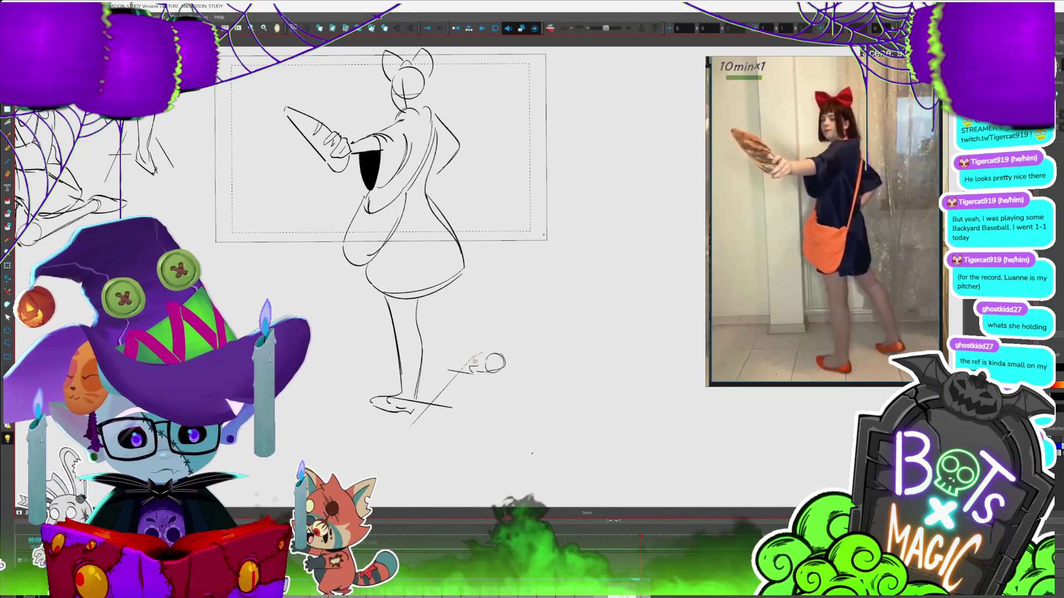
key(alt+b)
drag(430, 289, 477, 341)
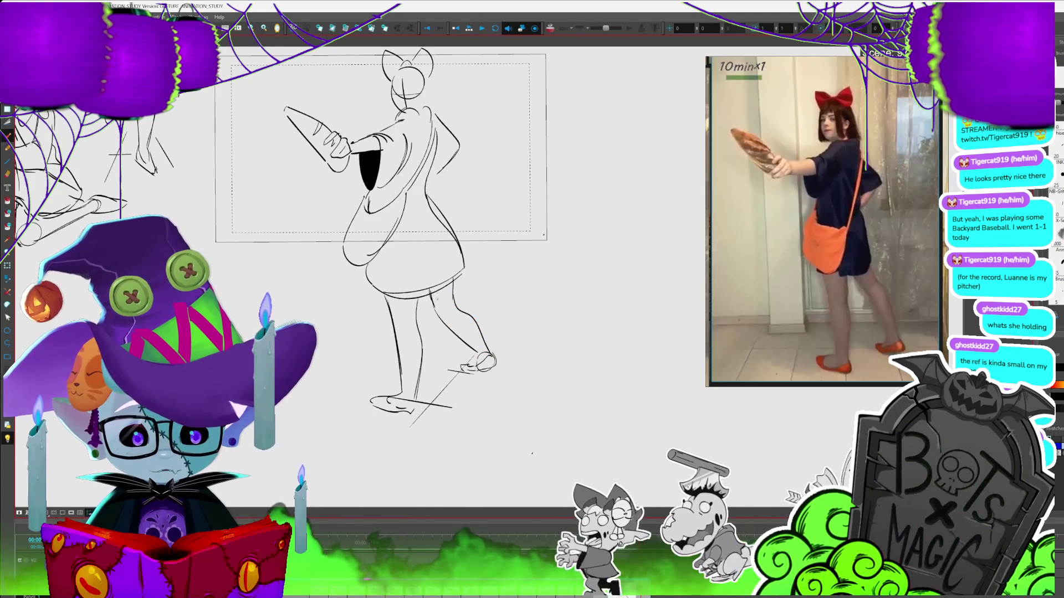
- Fill the back and front thigh bands solid black, then view the whole figure
key(alt+i)
click(442, 289)
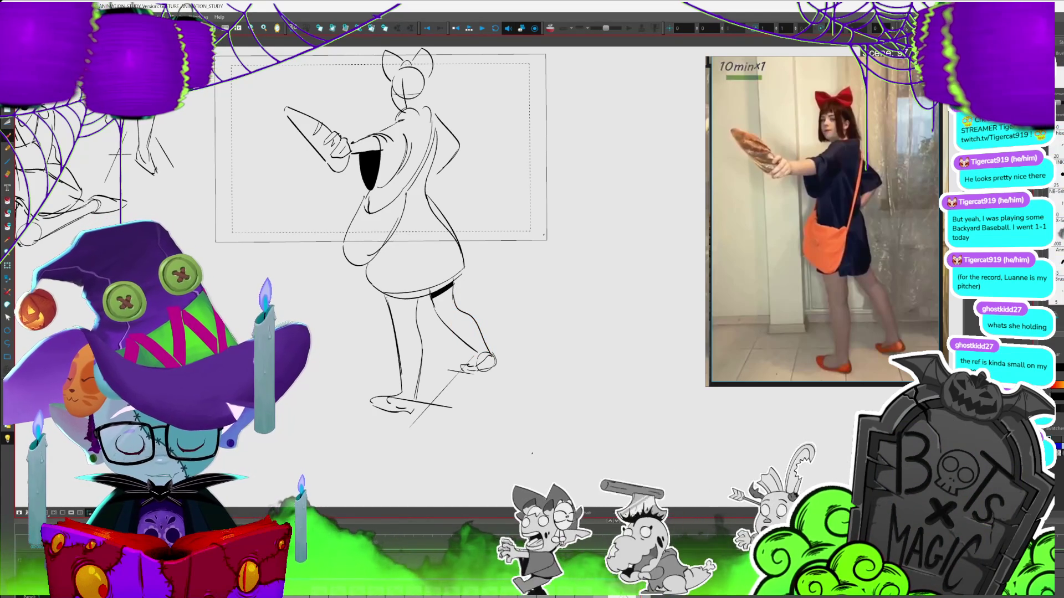
click(408, 299)
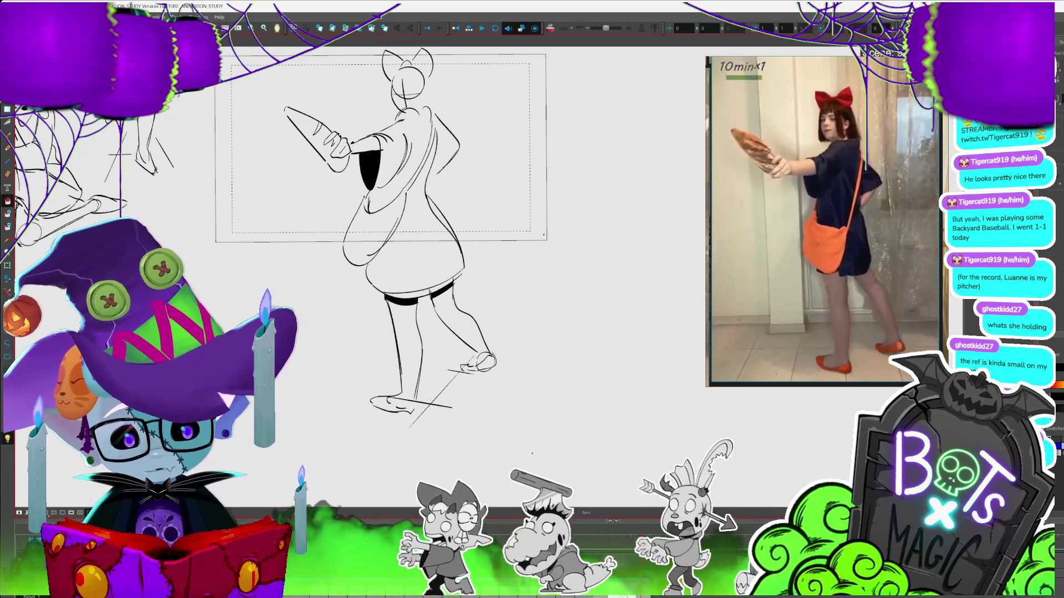
drag(498, 277, 574, 339)
drag(444, 222, 431, 260)
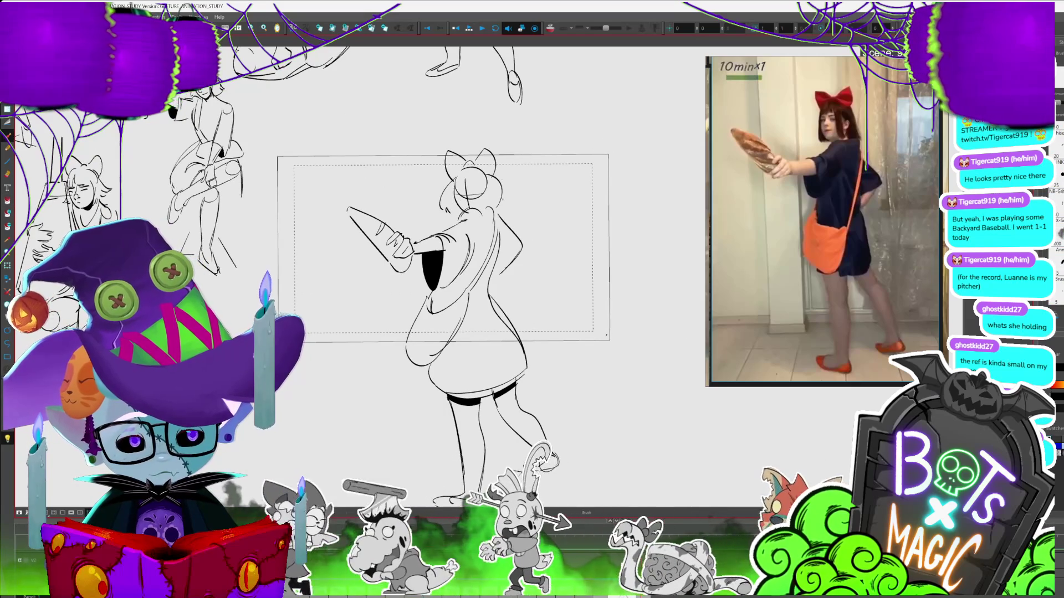
- Draw the girl's eyes, brows and frowning mouth, alternating between the Select and Brush tools
scroll(501, 249, up, 2)
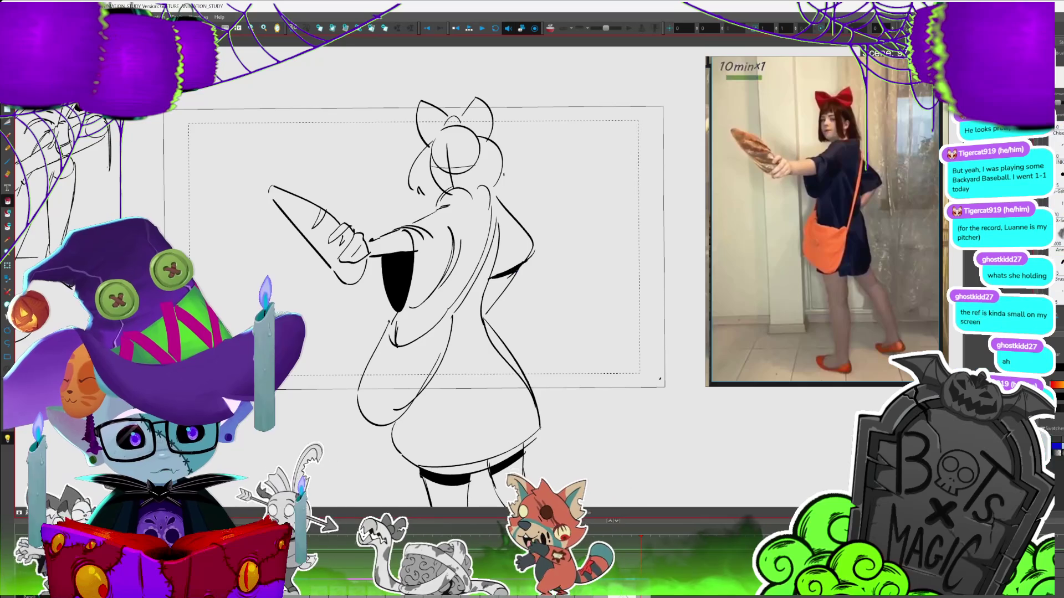
key(alt+s)
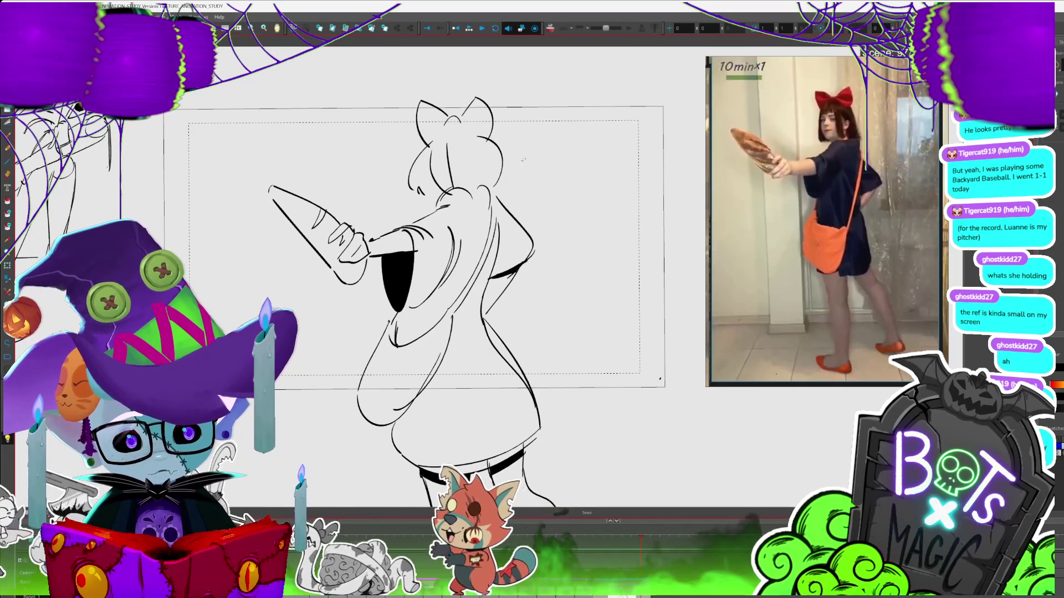
key(alt+b)
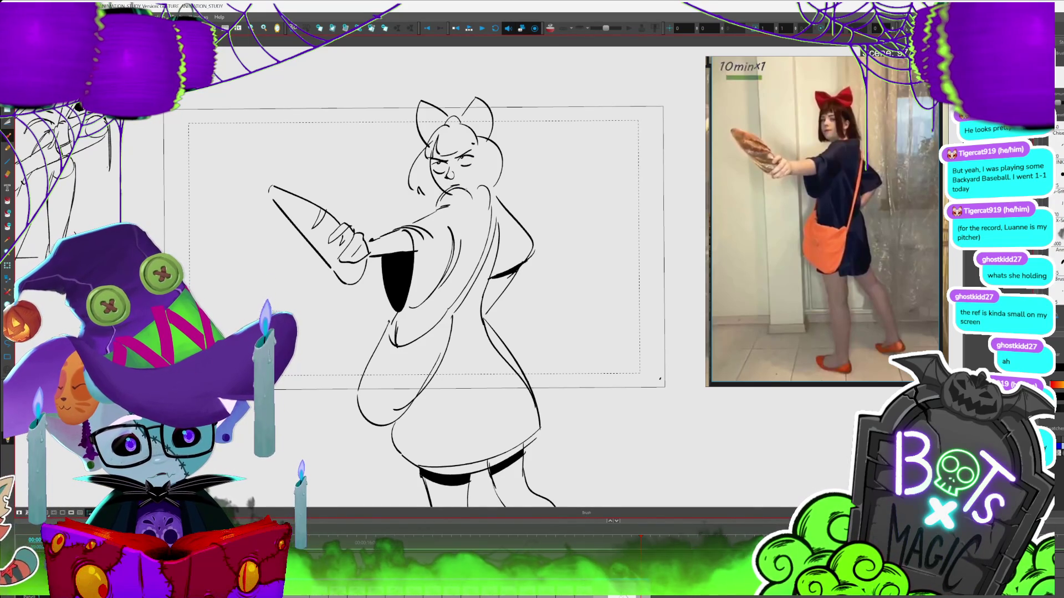
key(alt+s)
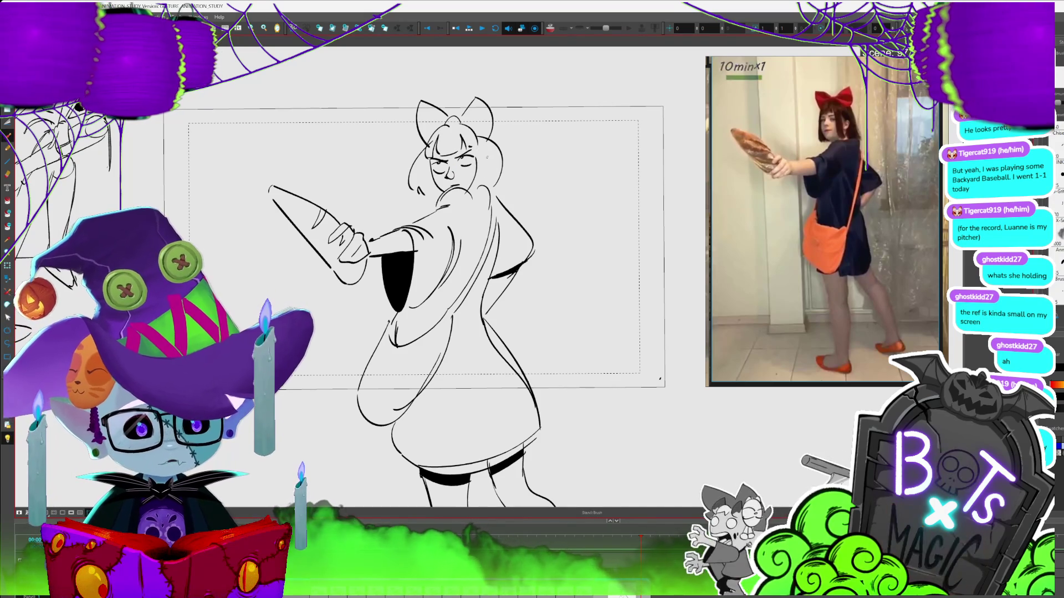
key(alt+b)
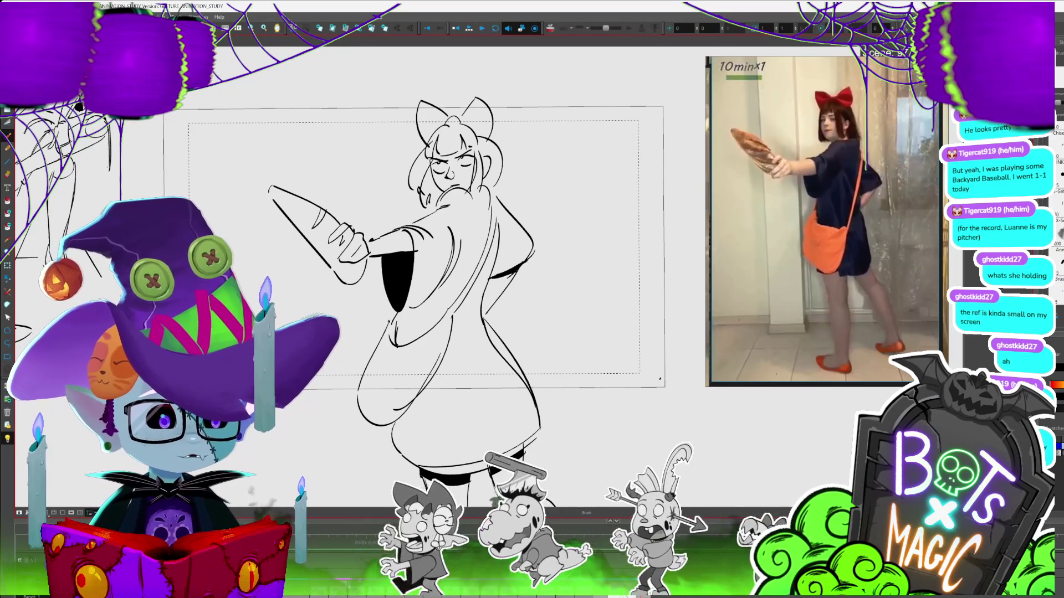
scroll(510, 229, down, 1)
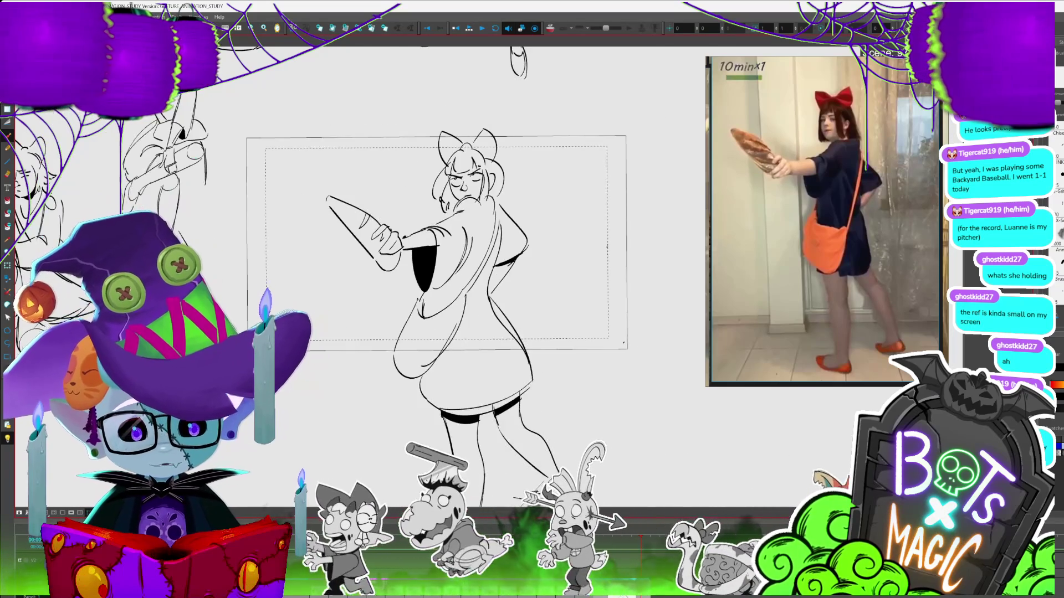
- Touch up the bread girl's eyes with the Brush after checking the skirt and leg strokes
scroll(509, 238, down, 2)
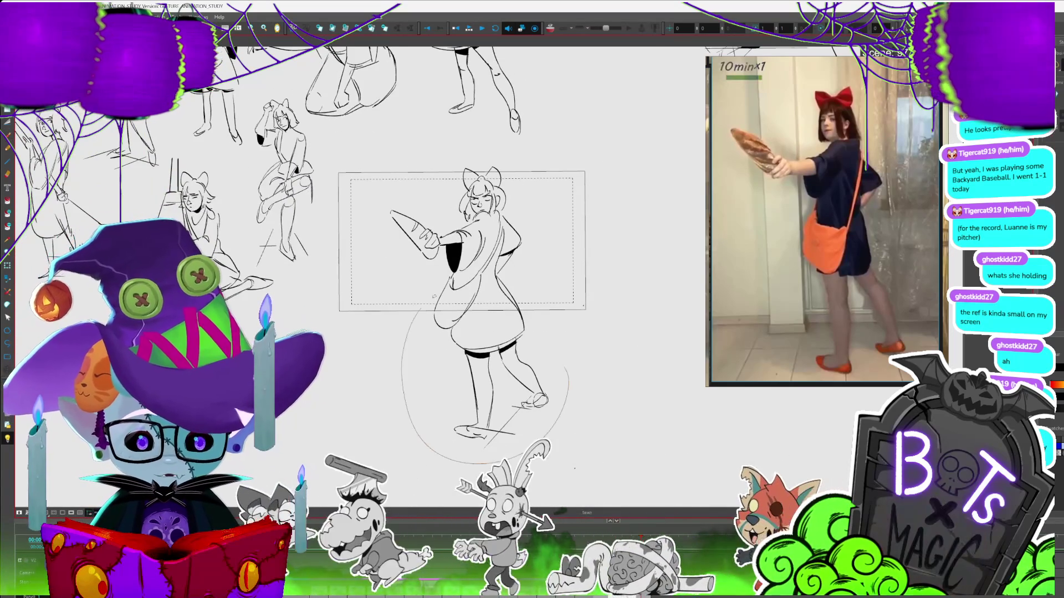
drag(434, 297, 491, 442)
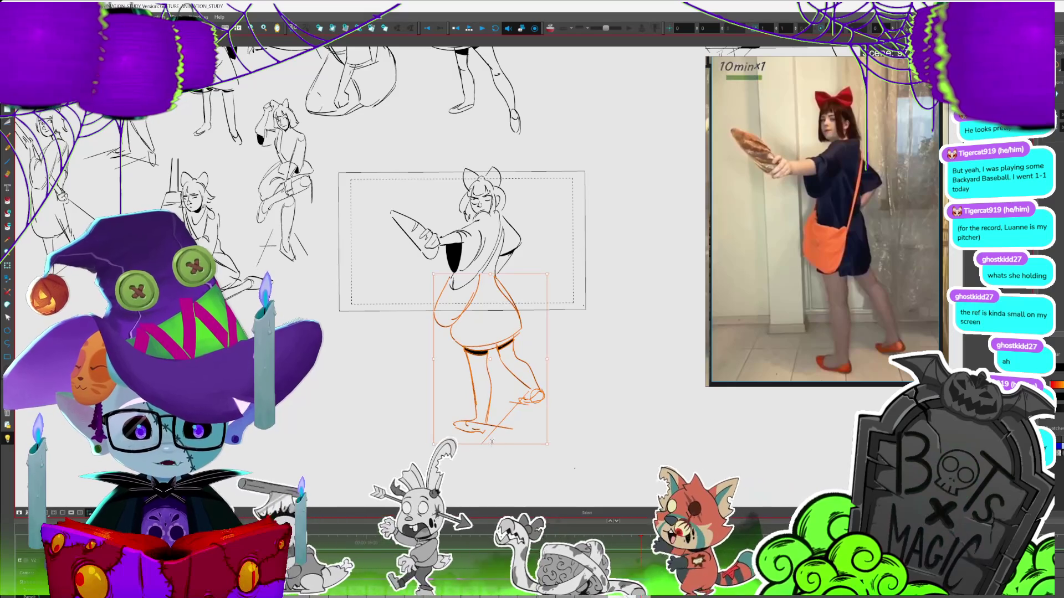
click(602, 318)
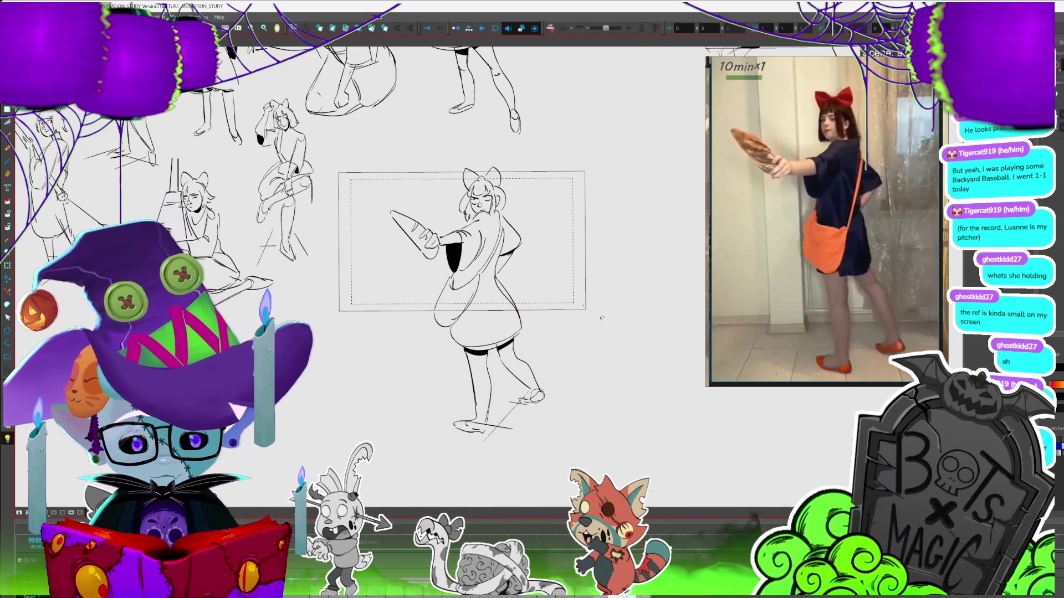
scroll(487, 232, up, 5)
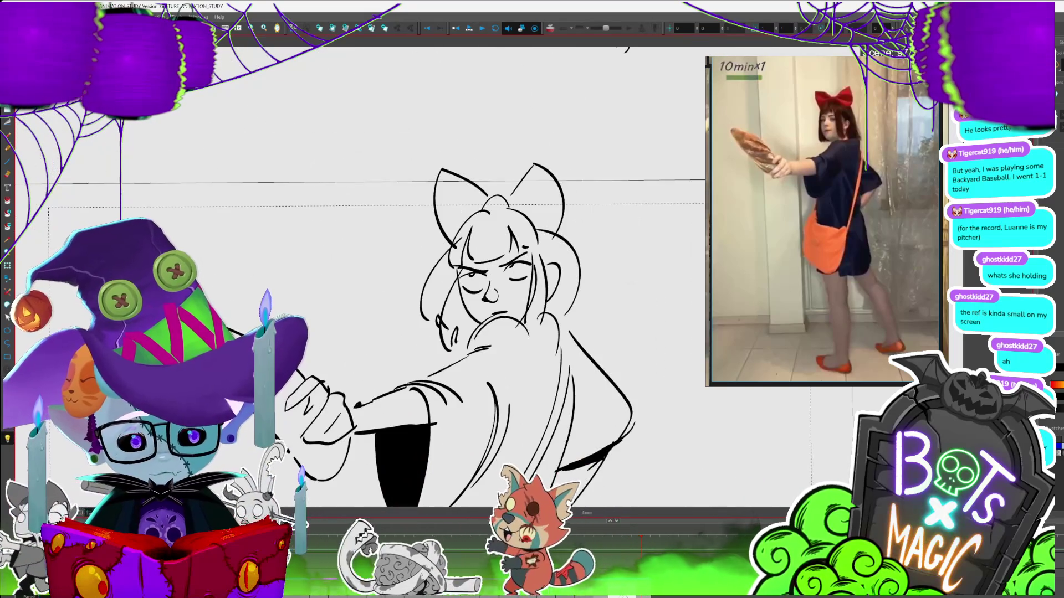
key(alt+b)
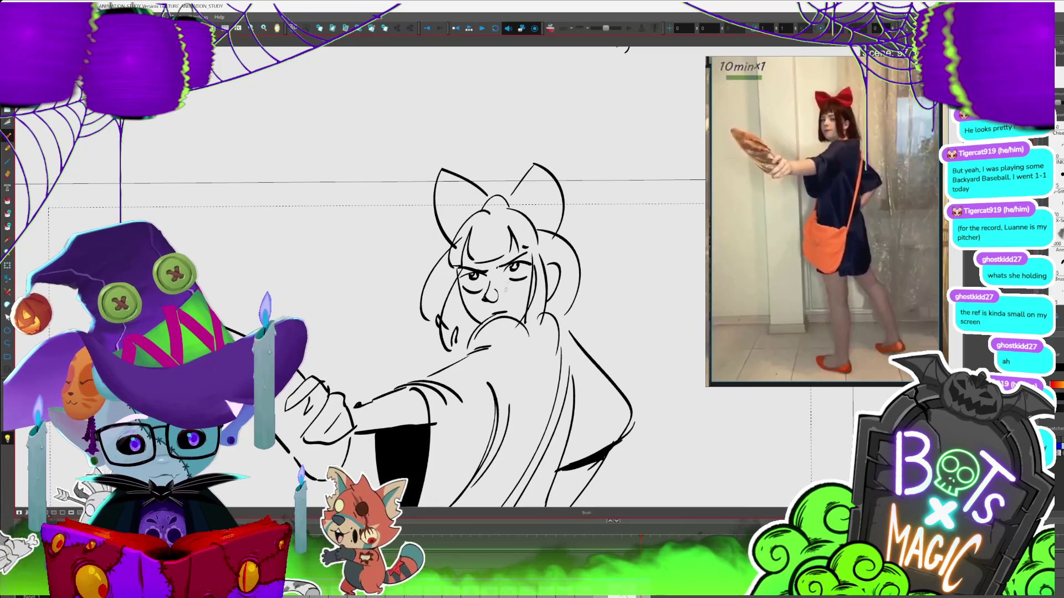
scroll(480, 272, down, 5)
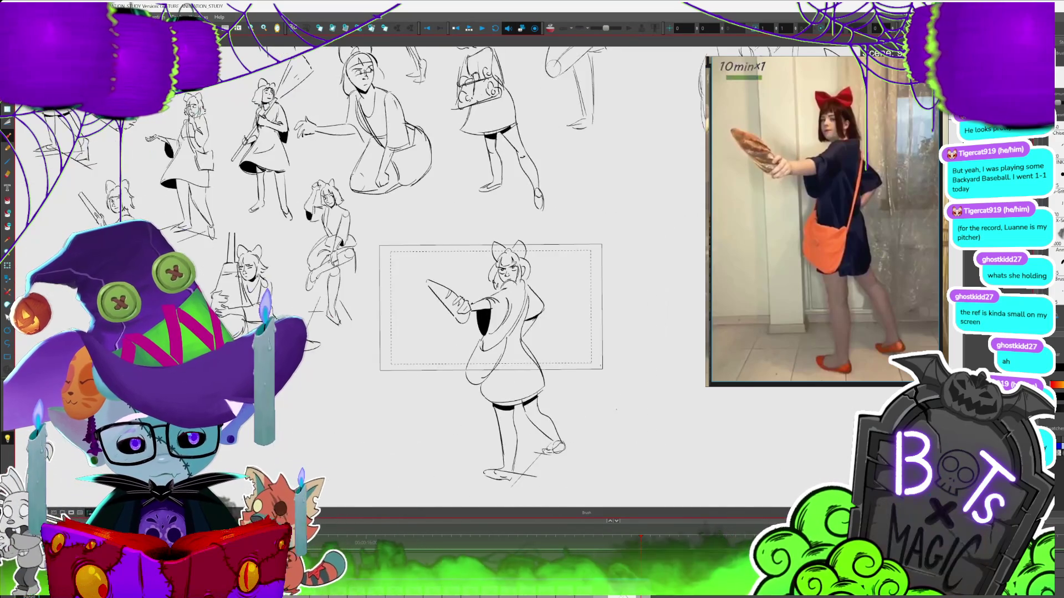
- Review the completed gesture sheet, stepping through frames and panning across each pose
key(alt+s)
key(period)
key(period)
key(period)
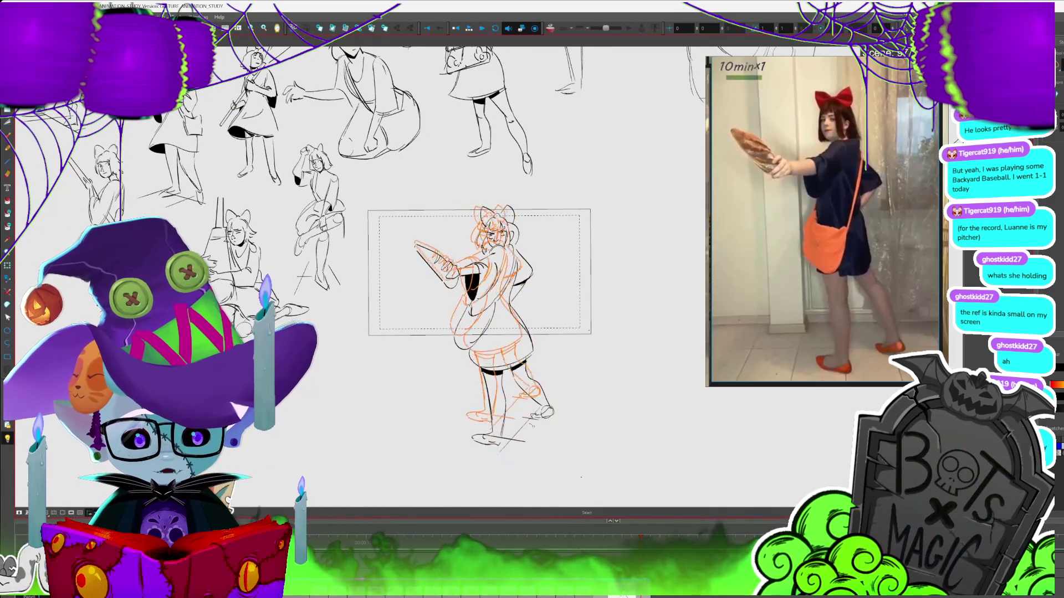
scroll(479, 272, up, 5)
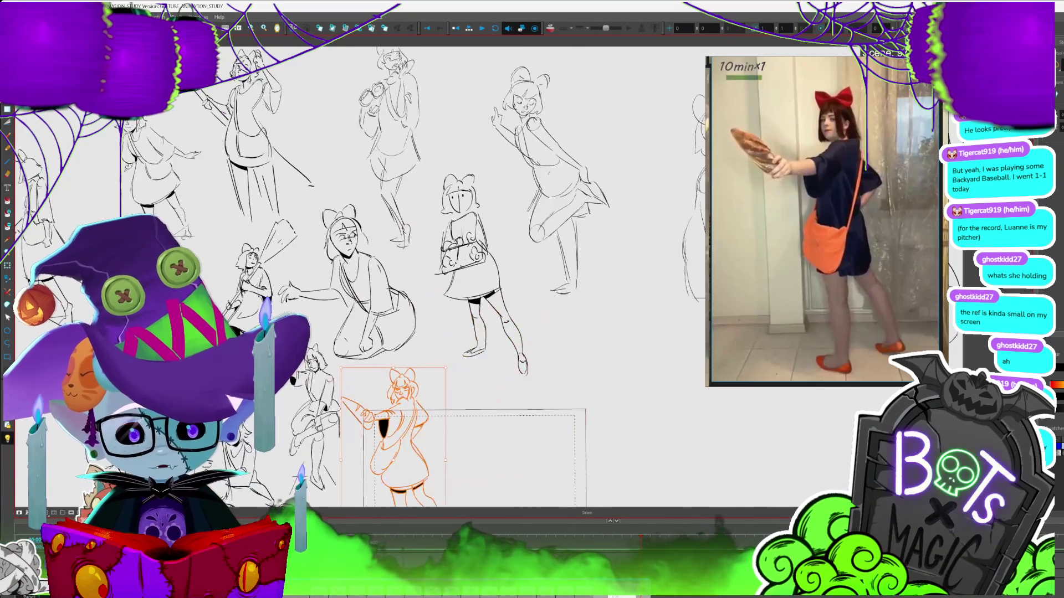
scroll(360, 271, down, 3)
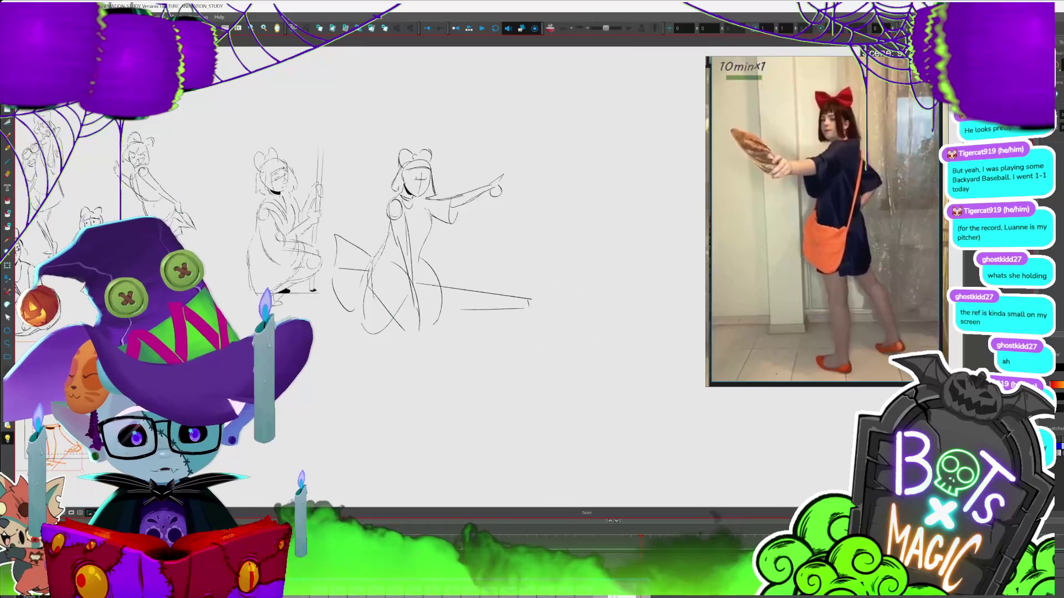
scroll(360, 272, up, 5)
scroll(479, 272, down, 3)
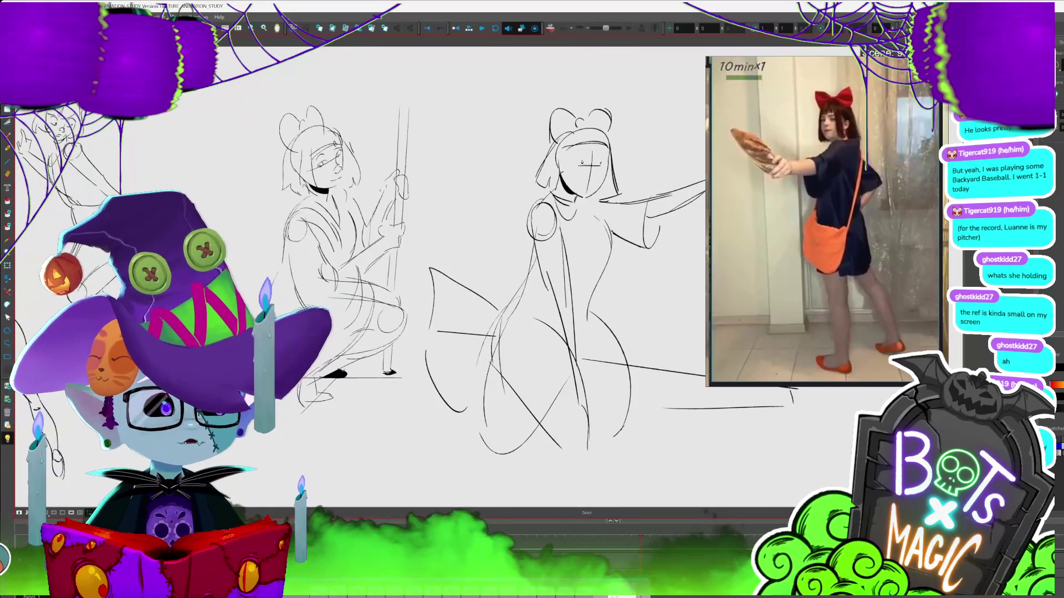
scroll(479, 272, left, 5)
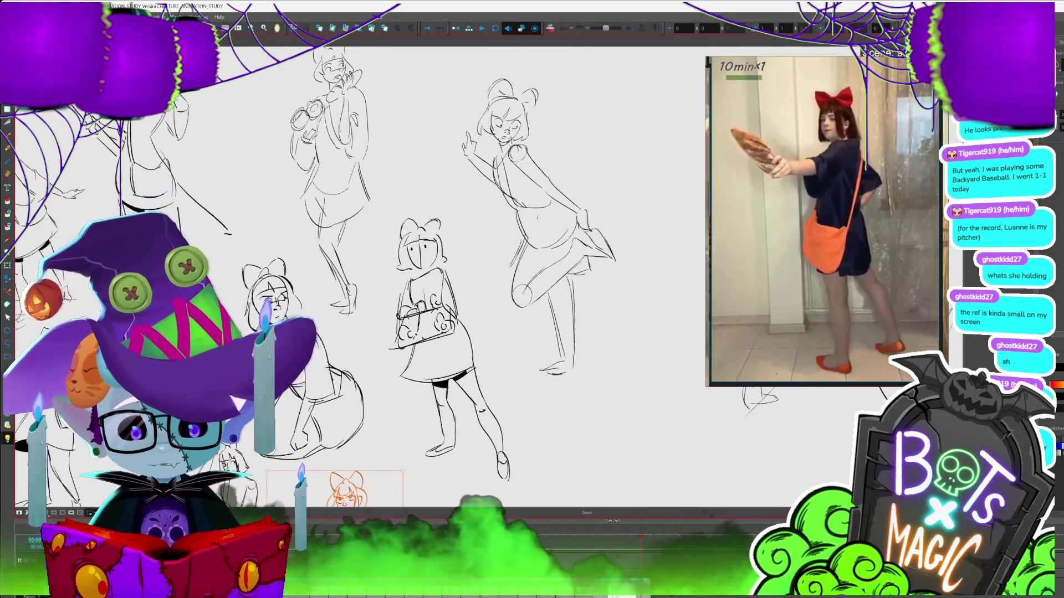
scroll(479, 272, left, 5)
scroll(479, 272, down, 5)
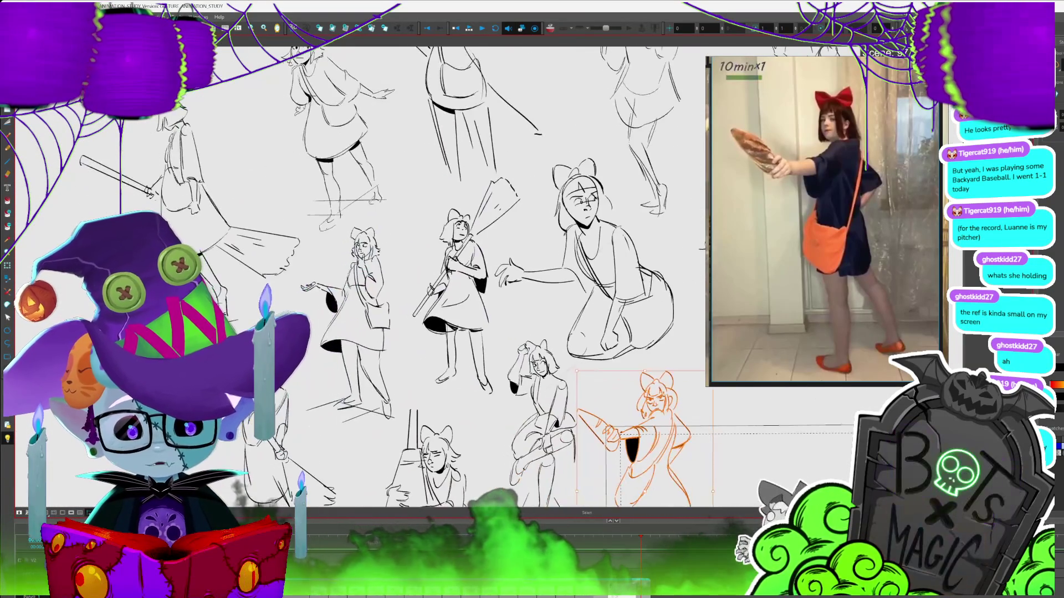
scroll(480, 272, right, 5)
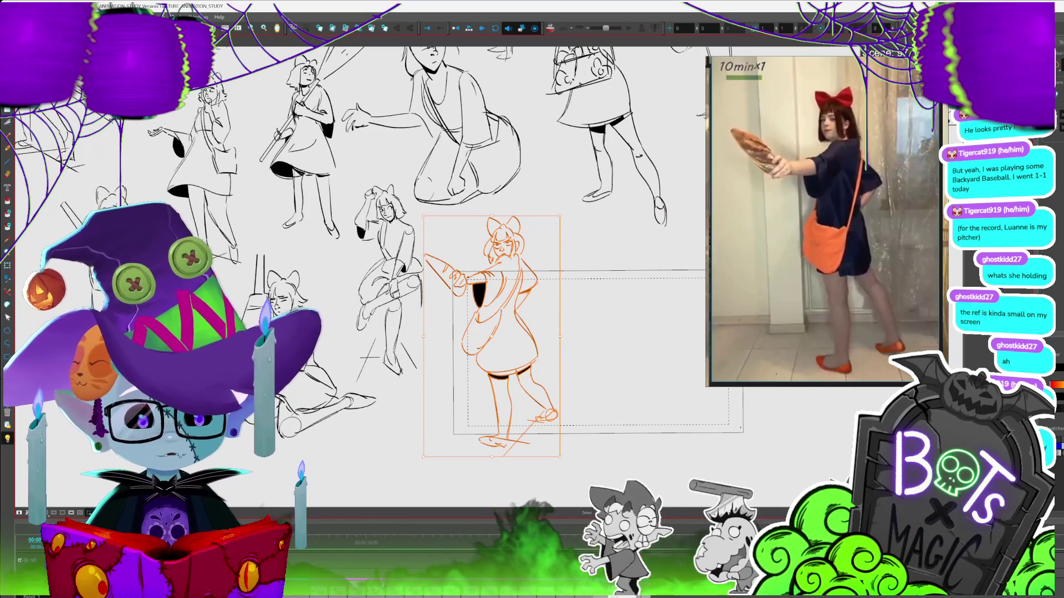
click(636, 284)
- Close the reference video window without saving
scroll(636, 285, right, 5)
scroll(636, 284, down, 1)
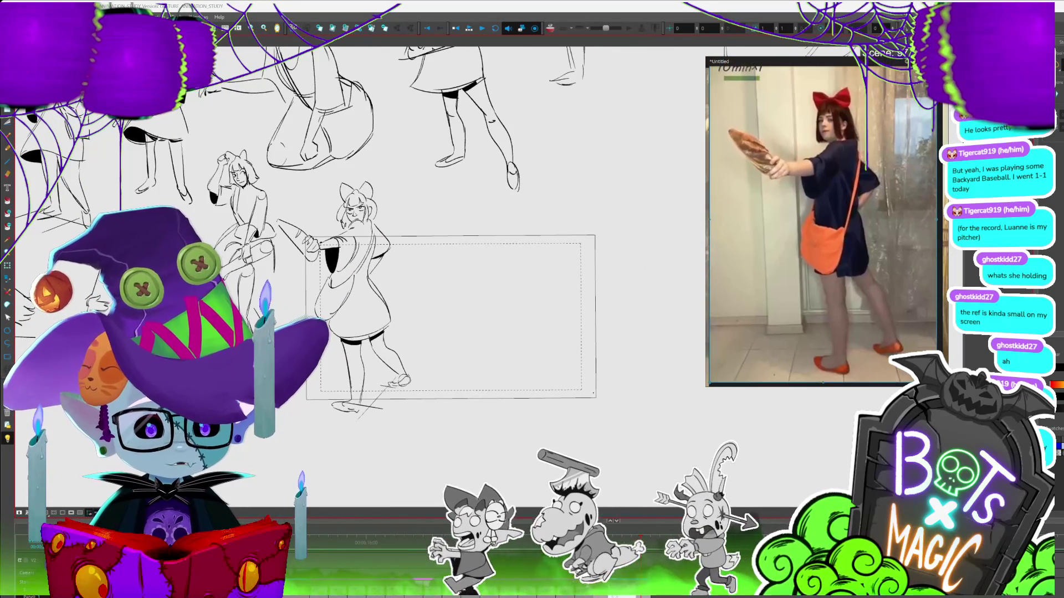
key(alt+F4)
click(826, 240)
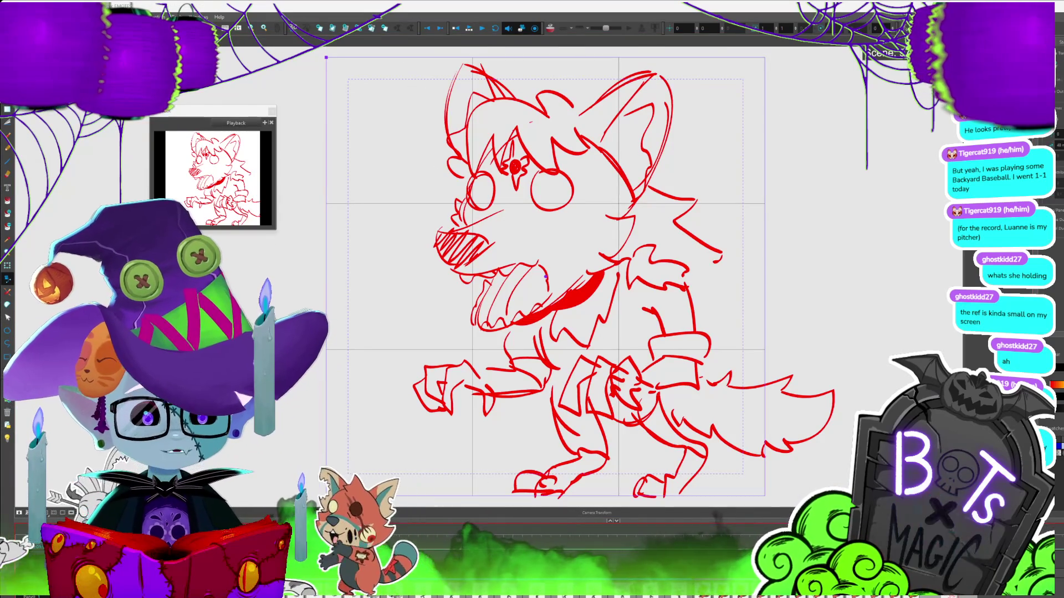
- Scroll to view the red wolf creature sketch
scroll(524, 254, down, 3)
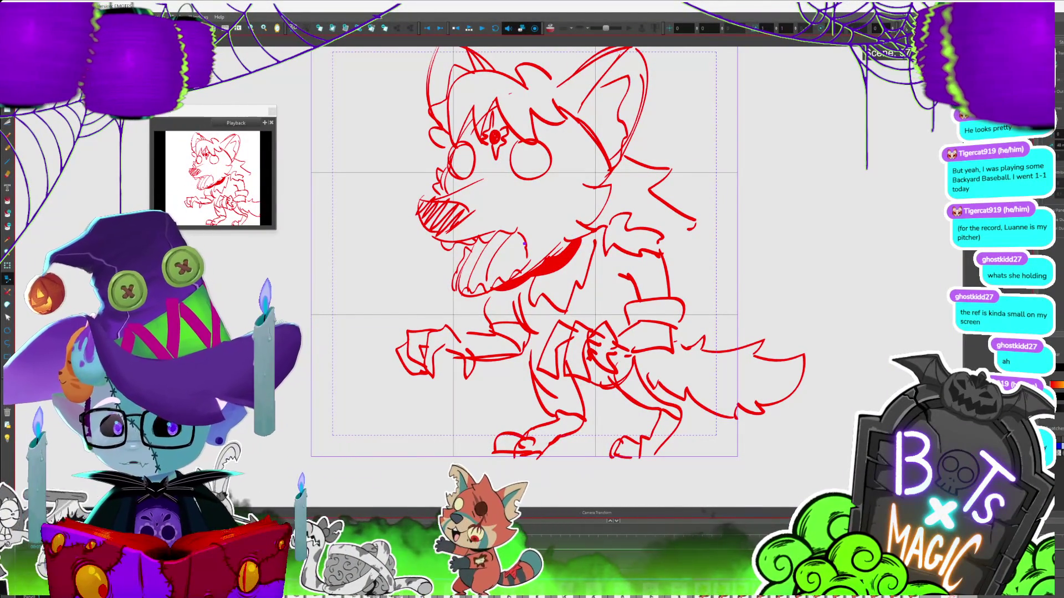
drag(524, 244, 543, 273)
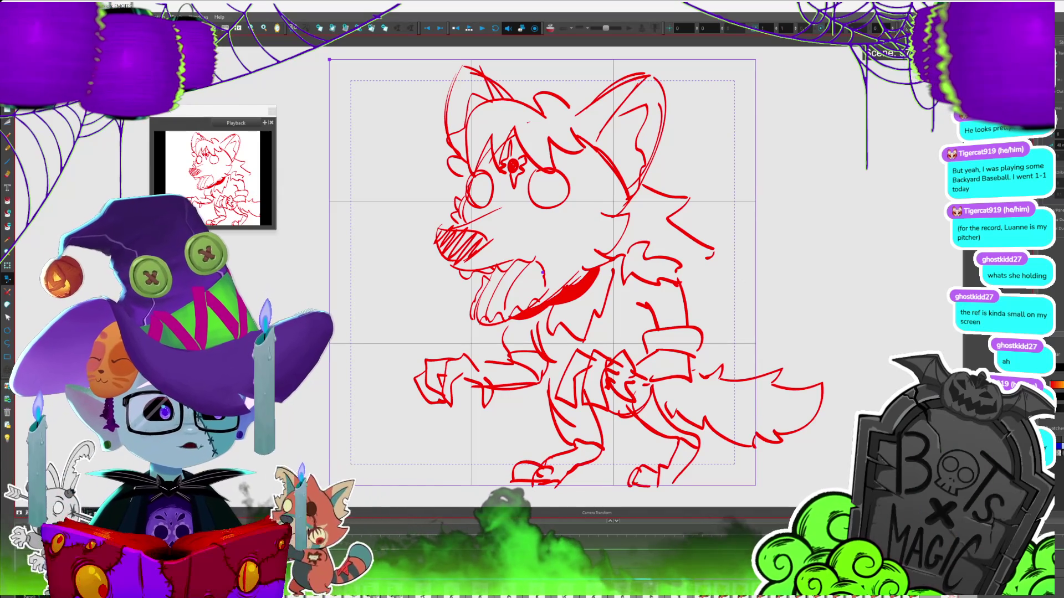